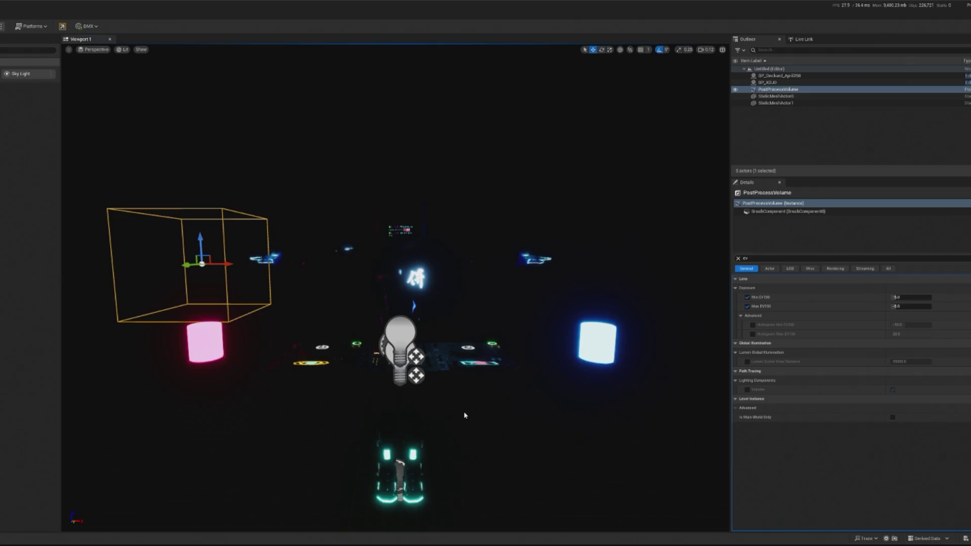
Fix the PostProcessVolume's Min and Max EV100 exposure values, then open the Lights folder.
{"action": "left_click", "coordinate": [902, 298]}
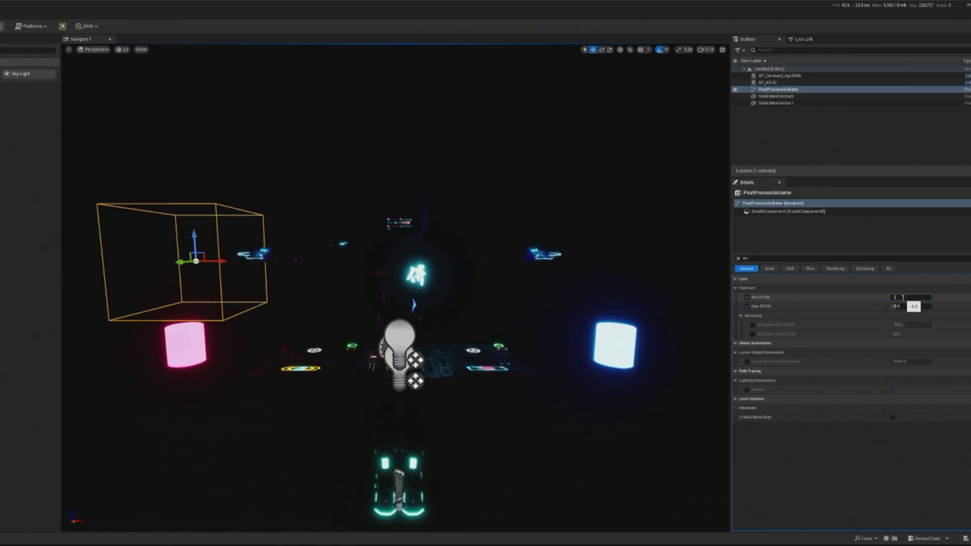
{"action": "key", "text": "Tab"}
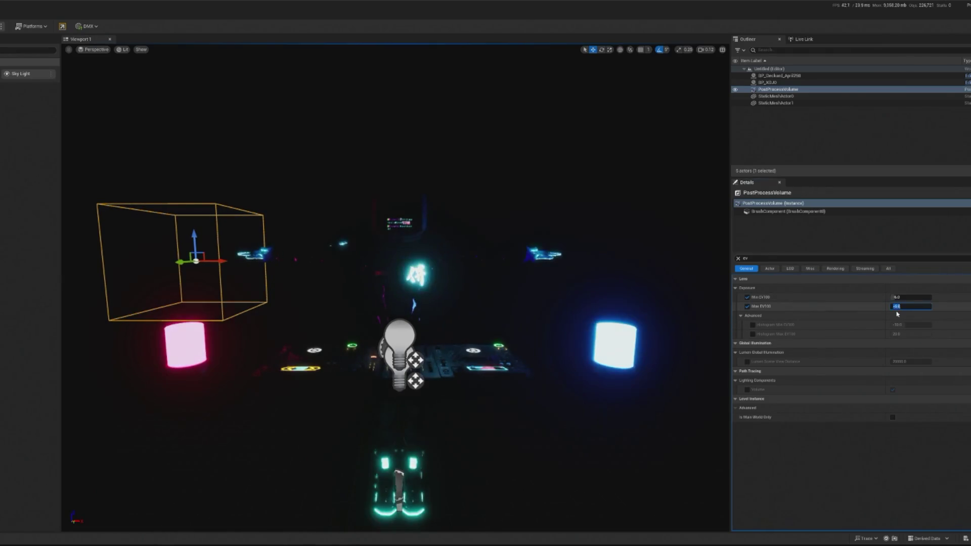
{"action": "key", "text": "Return"}
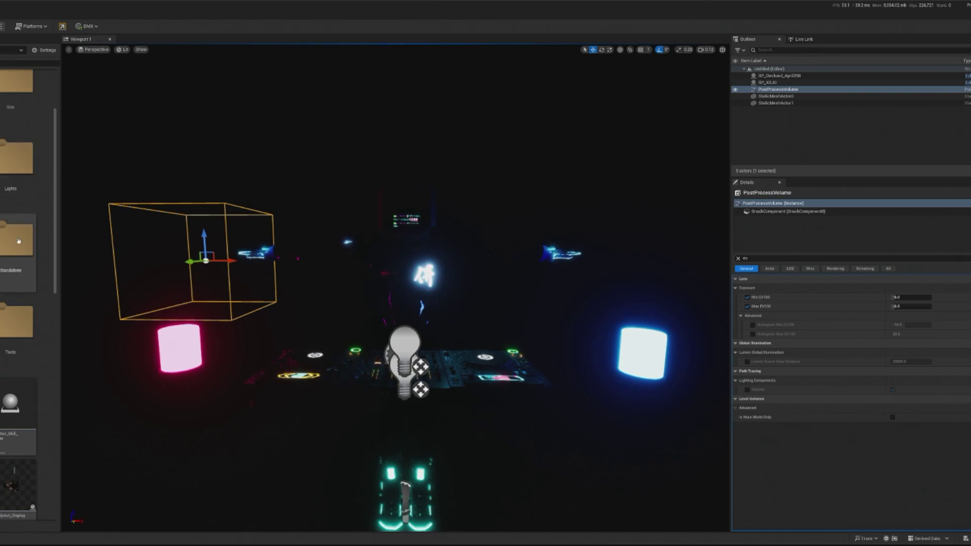
{"action": "double_click", "coordinate": [17, 158]}
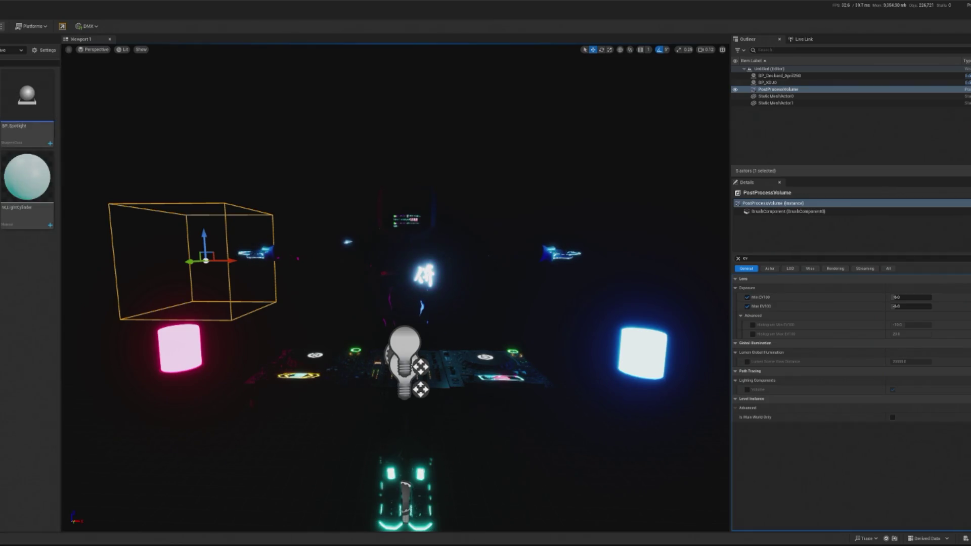
Place BP_Spotlight in the DJ scene and raise it high above the stage.
{"action": "mouse_move", "coordinate": [26, 96]}
{"action": "left_mouse_down"}
{"action": "mouse_move", "coordinate": [30, 182]}
{"action": "mouse_move", "coordinate": [202, 304]}
{"action": "mouse_move", "coordinate": [395, 363]}
{"action": "mouse_move", "coordinate": [264, 318]}
{"action": "mouse_move", "coordinate": [386, 260]}
{"action": "mouse_move", "coordinate": [402, 259]}
{"action": "mouse_move", "coordinate": [426, 309]}
{"action": "left_mouse_up"}
{"action": "key", "text": "e"}
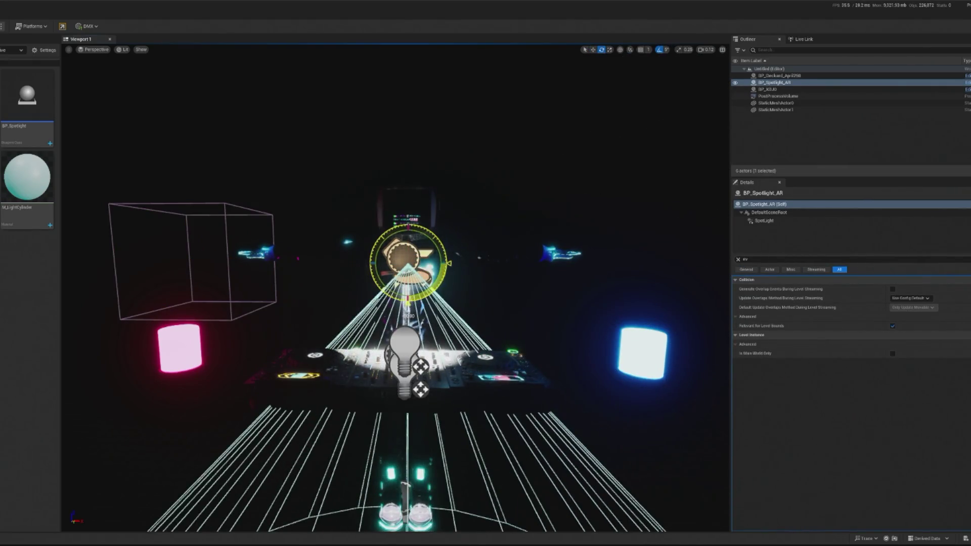
{"action": "key", "text": "w"}
{"action": "scroll", "coordinate": [354, 233], "scroll_direction": "down", "scroll_amount": 10}
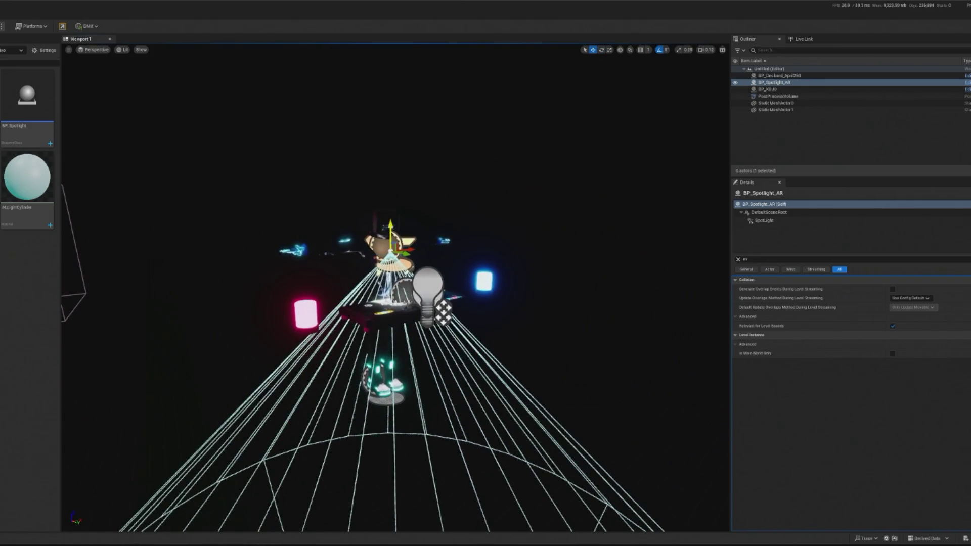
{"action": "left_click_drag", "start_coordinate": [390, 225], "coordinate": [390, 31]}
{"action": "key", "text": "f"}
{"action": "scroll", "coordinate": [419, 152], "scroll_direction": "down", "scroll_amount": 3}
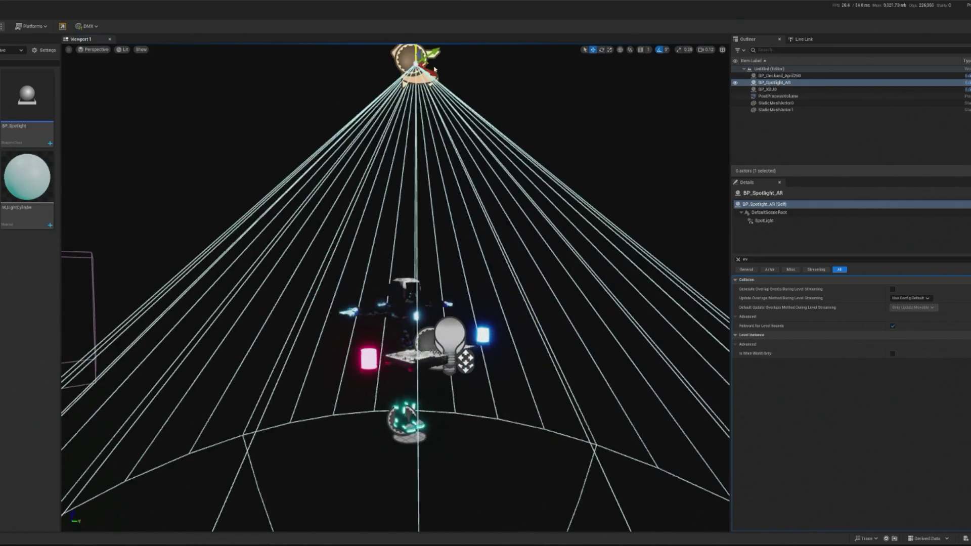
{"action": "key", "text": "e"}
{"action": "key", "text": "w"}
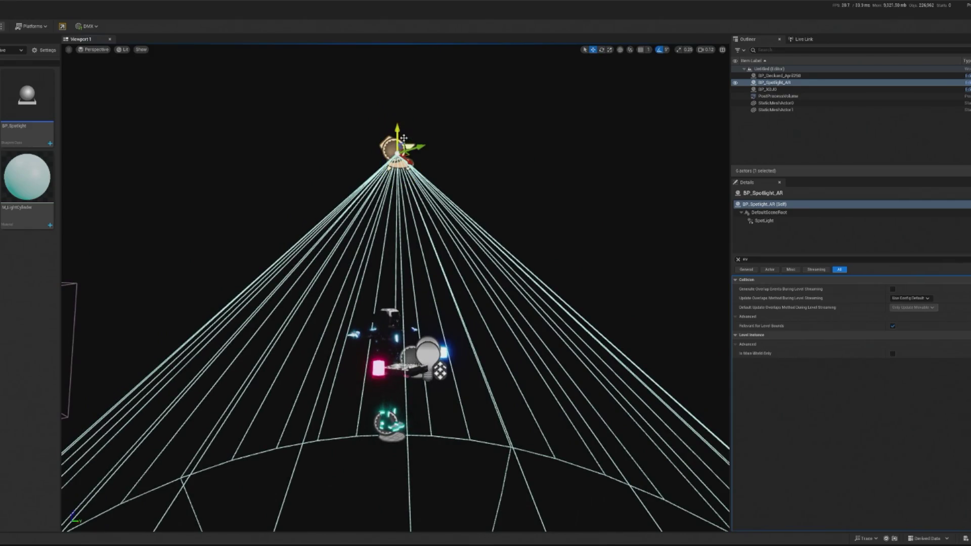
{"action": "scroll", "coordinate": [396, 132], "scroll_direction": "up", "scroll_amount": 3}
{"action": "scroll", "coordinate": [395, 288], "scroll_direction": "down", "scroll_amount": 4}
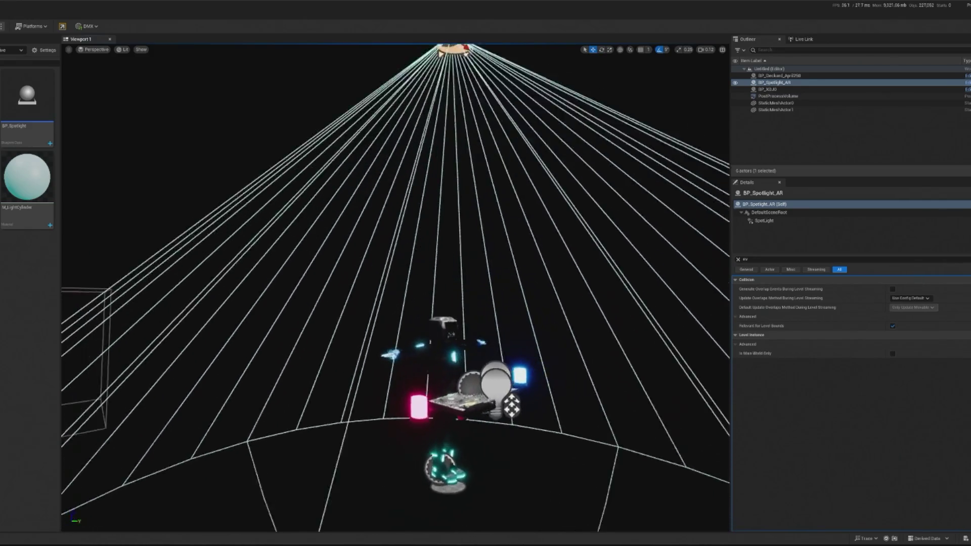
{"action": "scroll", "coordinate": [395, 288], "scroll_direction": "up", "scroll_amount": 4}
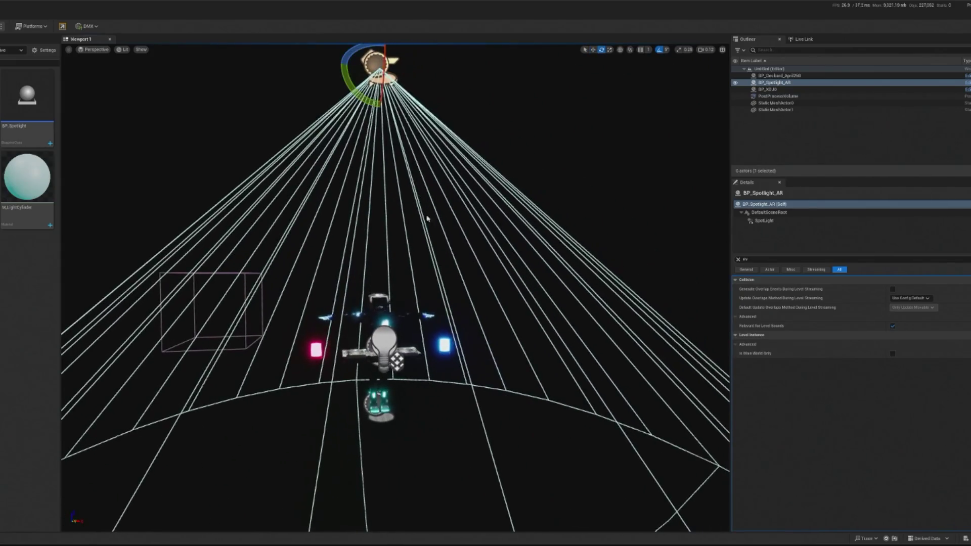
{"action": "key", "text": "e"}
Narrow the spotlight component's Outer Cone Angle to about 13.6.
{"action": "left_click", "coordinate": [764, 221]}
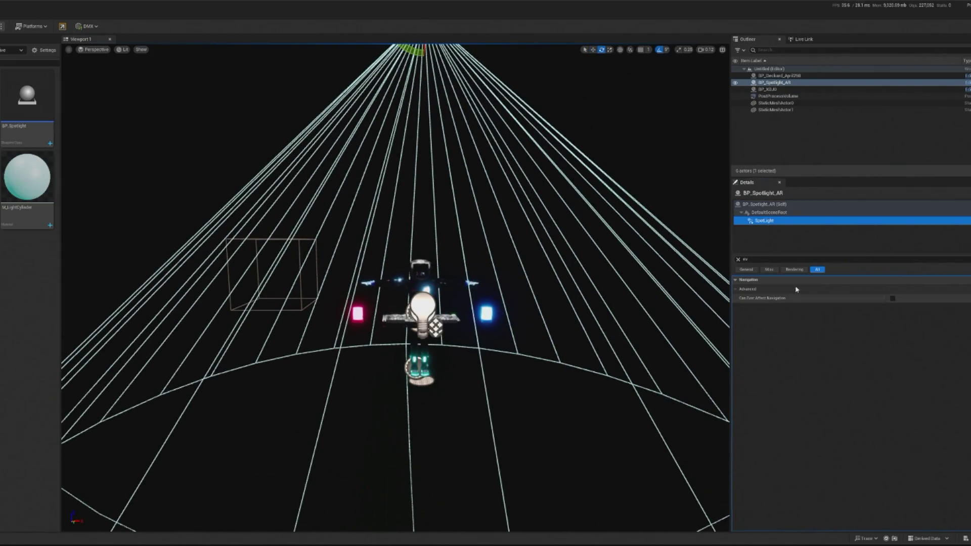
{"action": "left_click", "coordinate": [738, 259]}
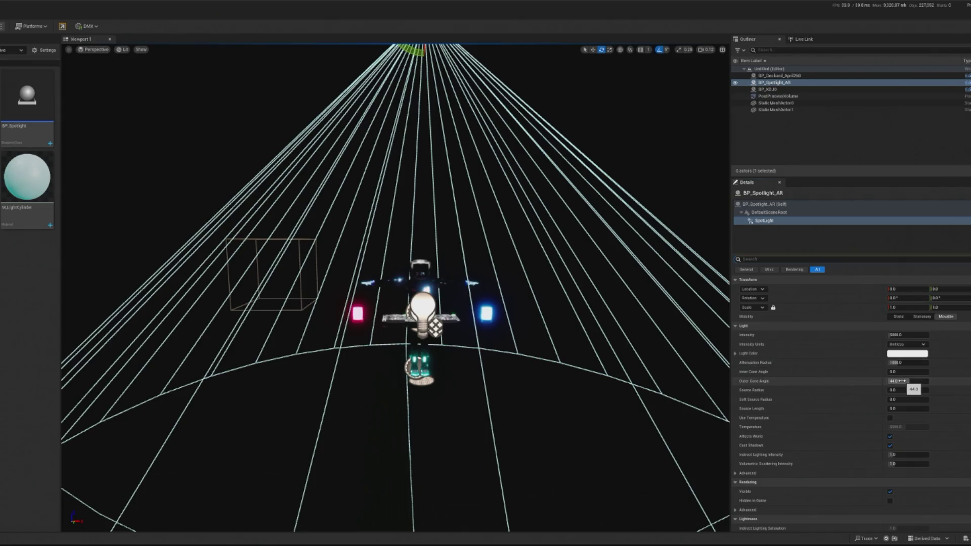
{"action": "left_click_drag", "start_coordinate": [906, 382], "coordinate": [879, 381]}
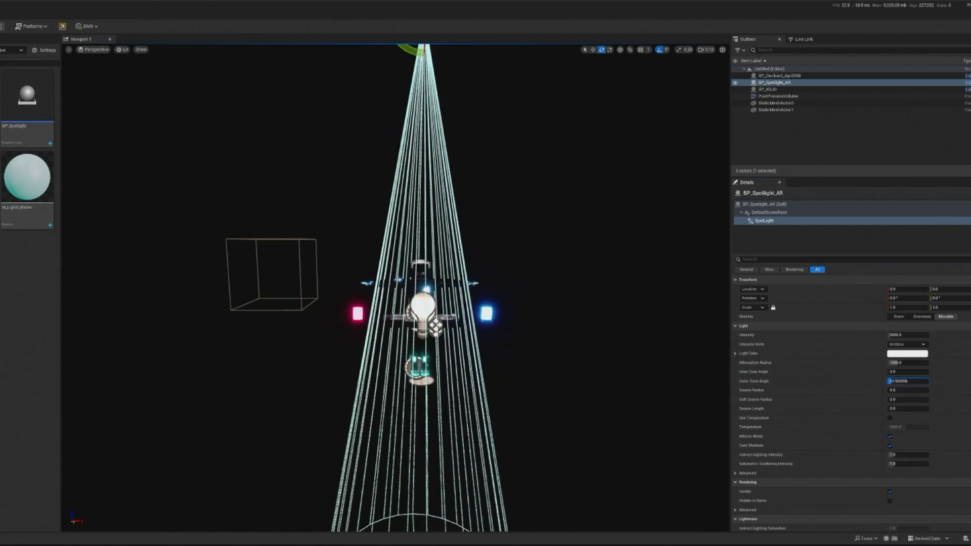
{"action": "scroll", "coordinate": [672, 267], "scroll_direction": "down", "scroll_amount": 5}
Shift the spotlight to X 231, tilt its beam down-left, and drag in the OSC router.
{"action": "key", "text": "w"}
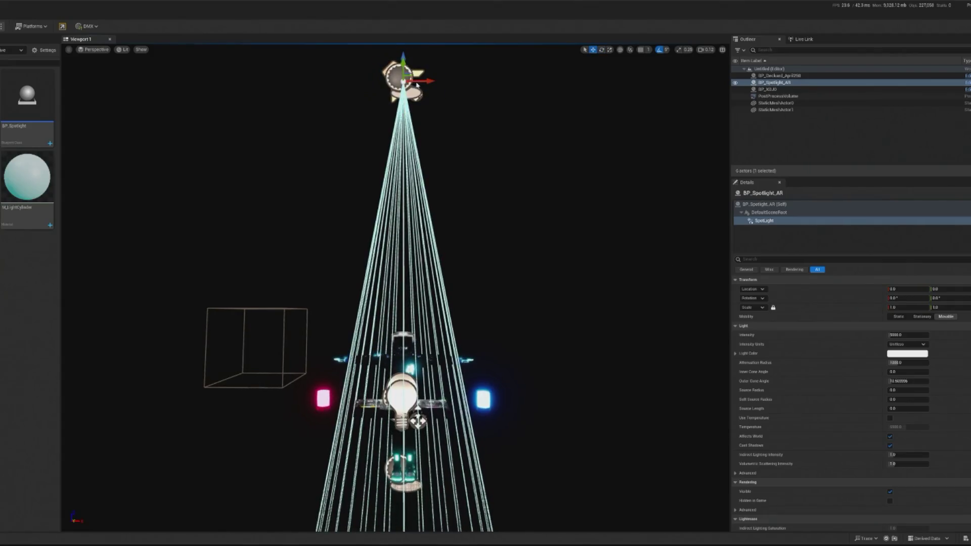
{"action": "left_click_drag", "start_coordinate": [404, 81], "coordinate": [414, 242]}
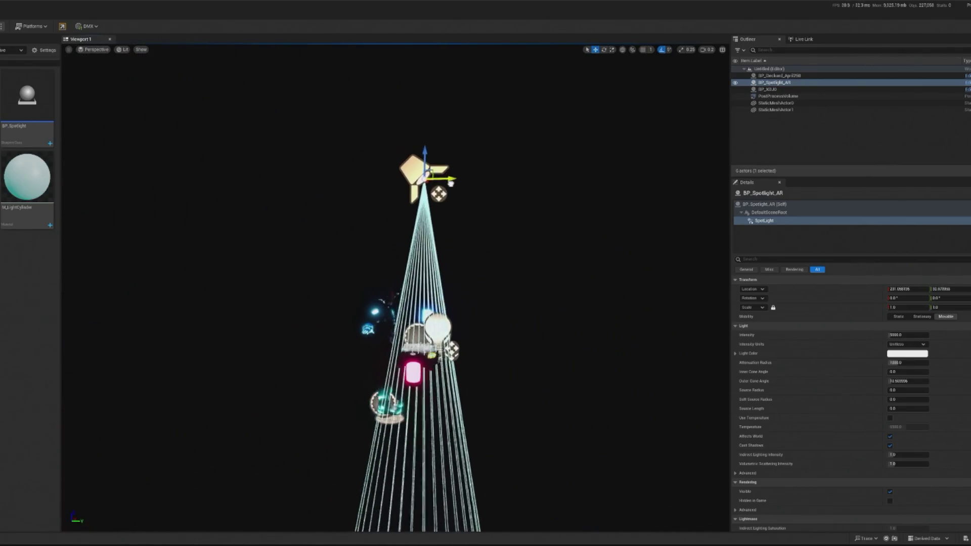
{"action": "key", "text": "e"}
{"action": "mouse_move", "coordinate": [455, 202]}
{"action": "left_mouse_down"}
{"action": "mouse_move", "coordinate": [425, 65]}
{"action": "mouse_move", "coordinate": [407, 157]}
{"action": "mouse_move", "coordinate": [453, 163]}
{"action": "mouse_move", "coordinate": [405, 172]}
{"action": "mouse_move", "coordinate": [384, 193]}
{"action": "mouse_move", "coordinate": [384, 182]}
{"action": "left_mouse_up"}
{"action": "key", "text": "w"}
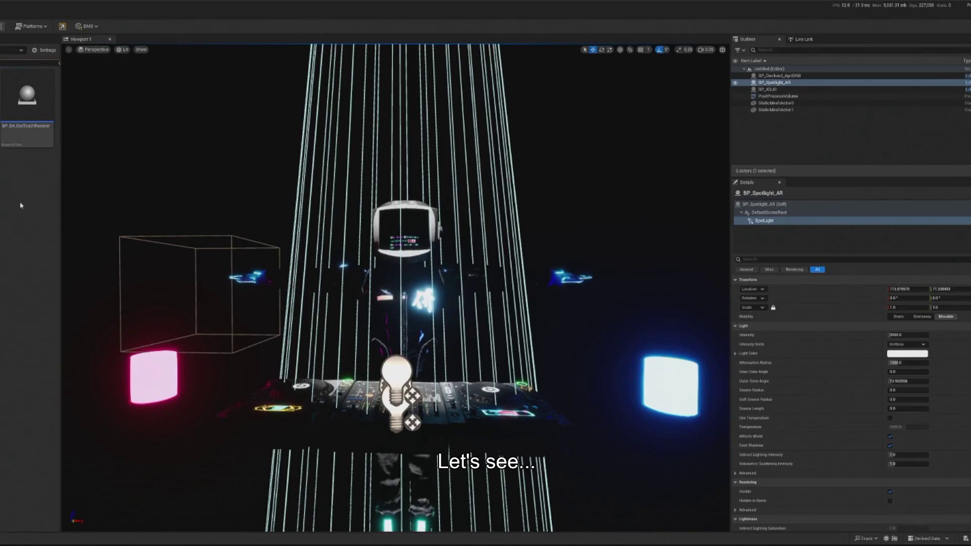
{"action": "mouse_move", "coordinate": [27, 96]}
{"action": "left_mouse_down"}
{"action": "mouse_move", "coordinate": [210, 325]}
{"action": "mouse_move", "coordinate": [186, 332]}
{"action": "left_mouse_up"}
Reselect the overhead spotlight from above and undo its two stray edits.
{"action": "left_click", "coordinate": [414, 378]}
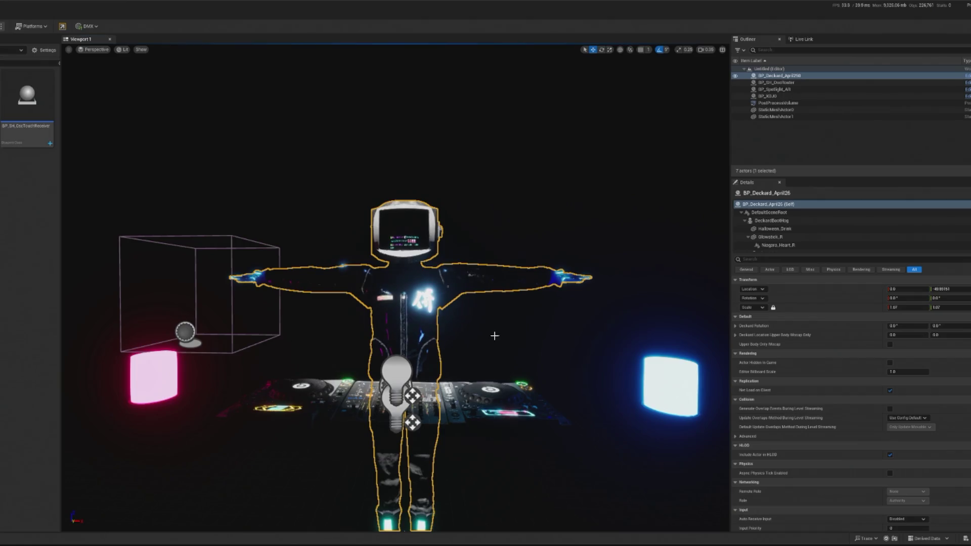
{"action": "left_click_drag", "start_coordinate": [415, 378], "coordinate": [394, 213]}
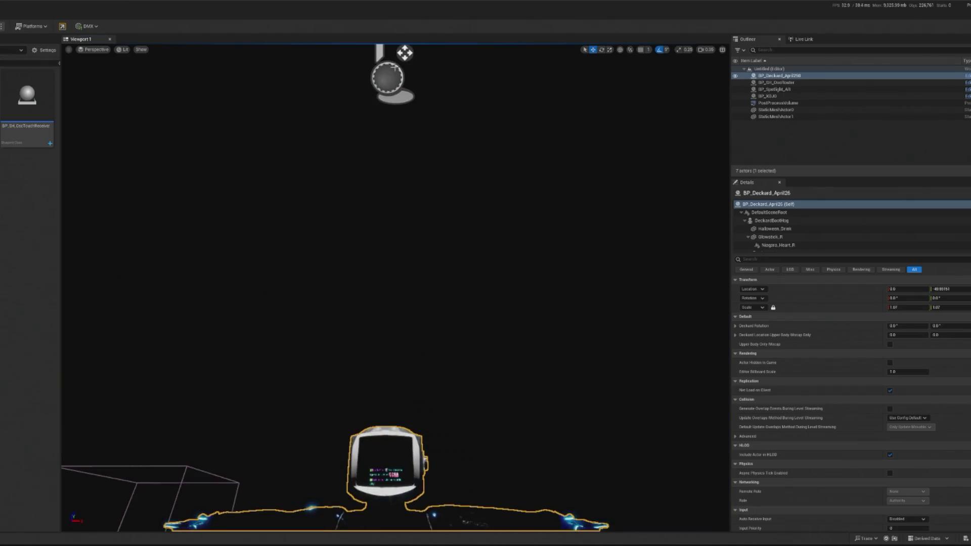
{"action": "left_click", "coordinate": [390, 63]}
{"action": "scroll", "coordinate": [395, 304], "scroll_direction": "down", "scroll_amount": 3}
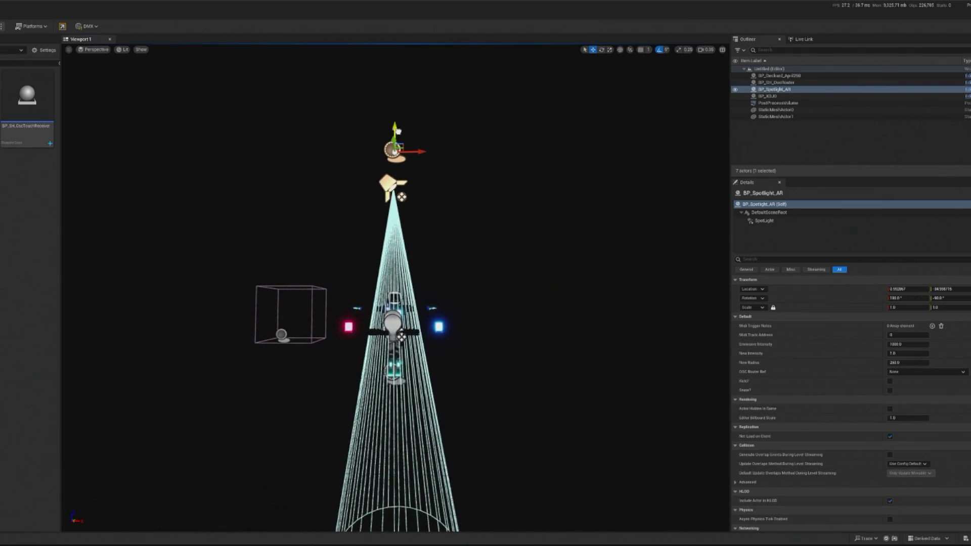
{"action": "mouse_move", "coordinate": [444, 163]}
{"action": "left_mouse_down"}
{"action": "mouse_move", "coordinate": [435, 157]}
{"action": "mouse_move", "coordinate": [444, 163]}
{"action": "left_mouse_up"}
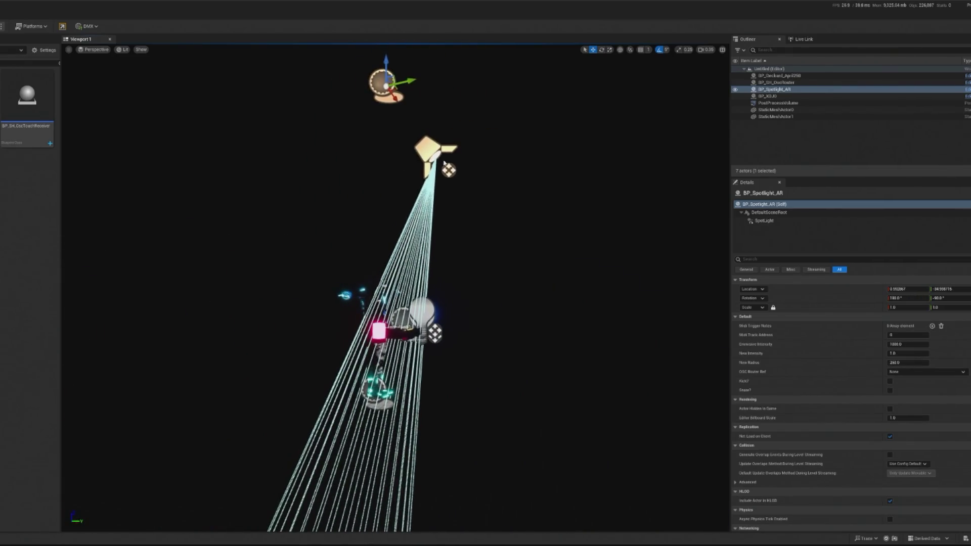
{"action": "key", "text": "ctrl+z"}
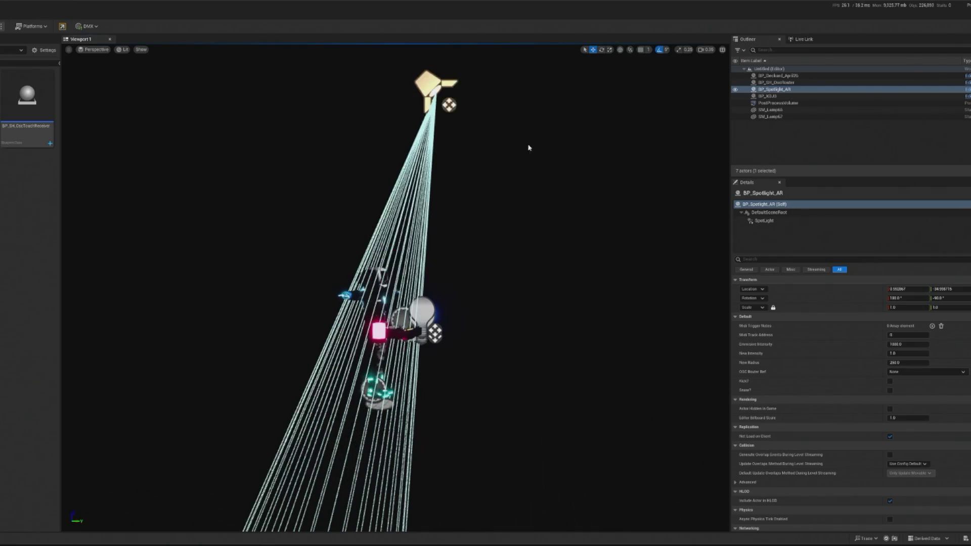
{"action": "key", "text": "ctrl+z"}
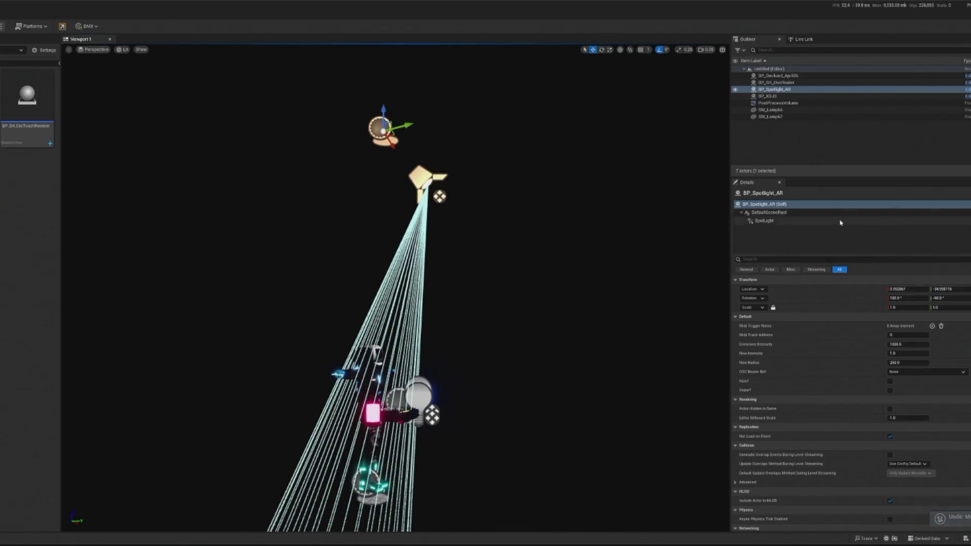
Select the BP_Spotlight_AR actor and open its OSC Router Ref list.
{"action": "left_click", "coordinate": [761, 220]}
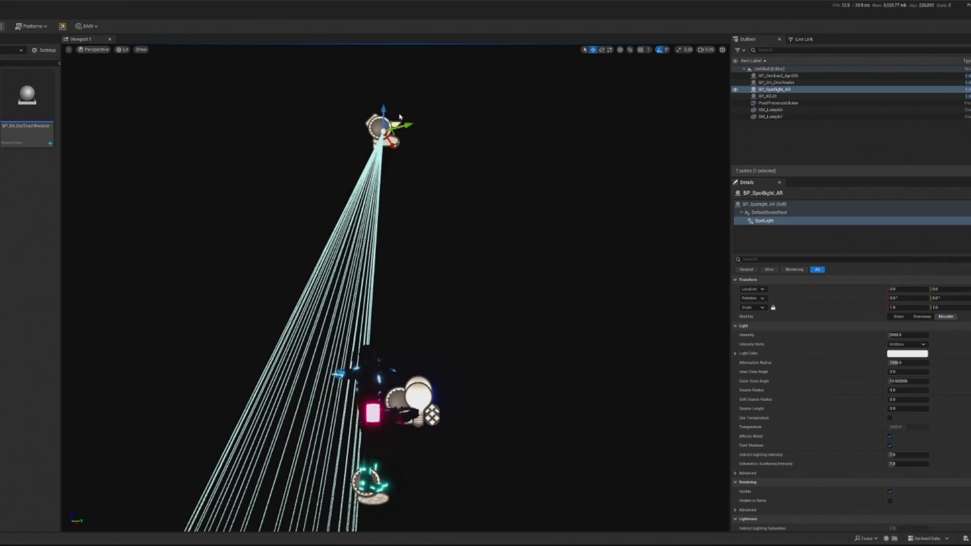
{"action": "left_click", "coordinate": [781, 205]}
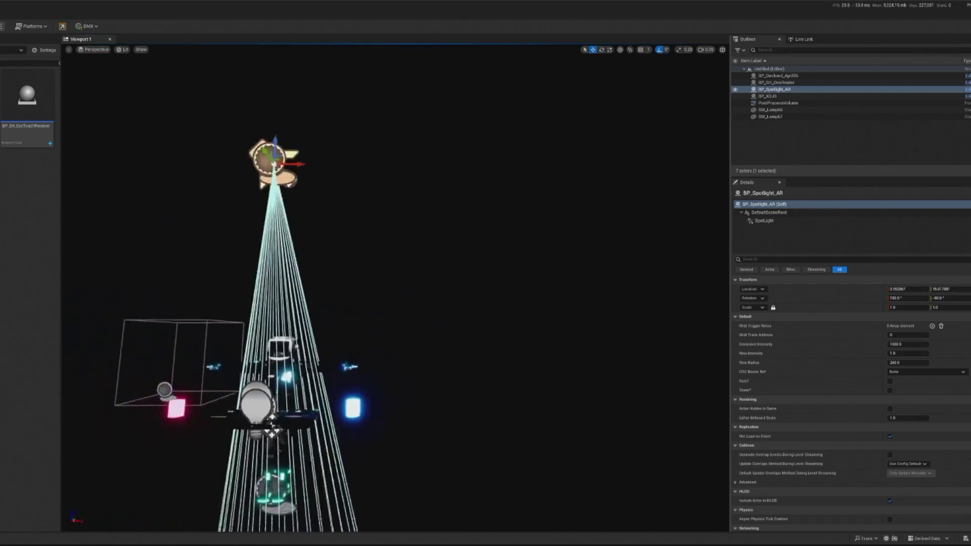
{"action": "mouse_move", "coordinate": [458, 214]}
{"action": "left_mouse_down"}
{"action": "mouse_move", "coordinate": [435, 228]}
{"action": "mouse_move", "coordinate": [458, 215]}
{"action": "left_mouse_up"}
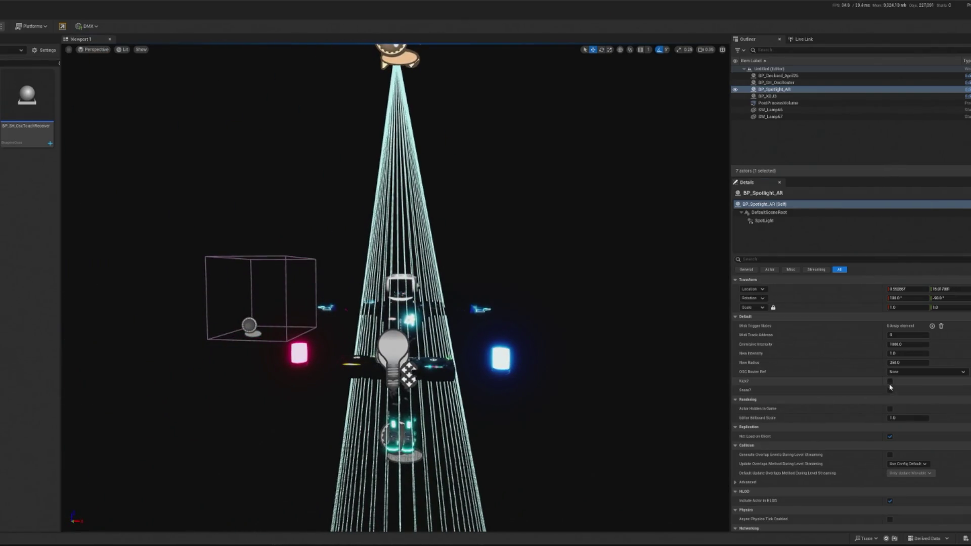
{"action": "left_click", "coordinate": [910, 372]}
Set OSC Router Ref to BP_SH_OscRouter, tick Kick?, and run a quick play test.
{"action": "left_click", "coordinate": [899, 452]}
{"action": "left_click", "coordinate": [890, 383]}
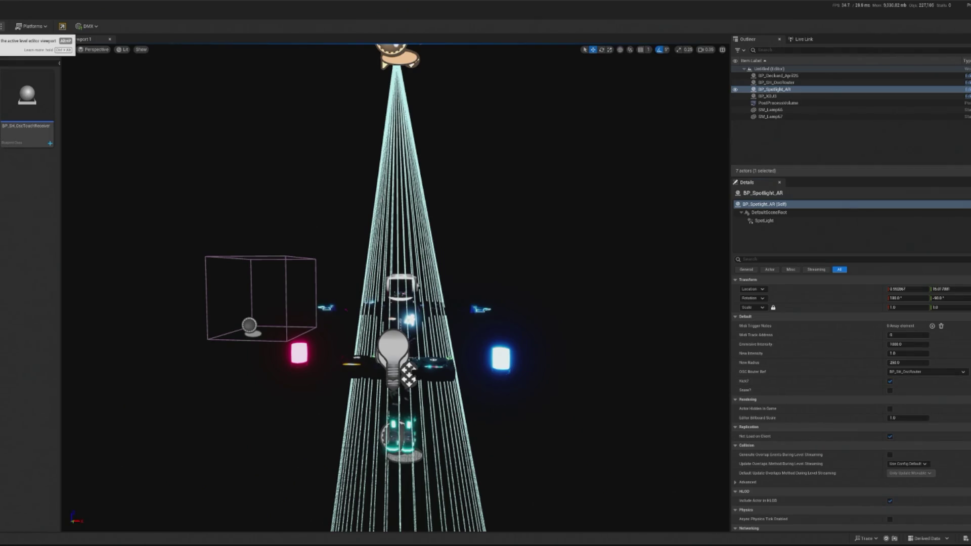
{"action": "key", "text": "alt+p"}
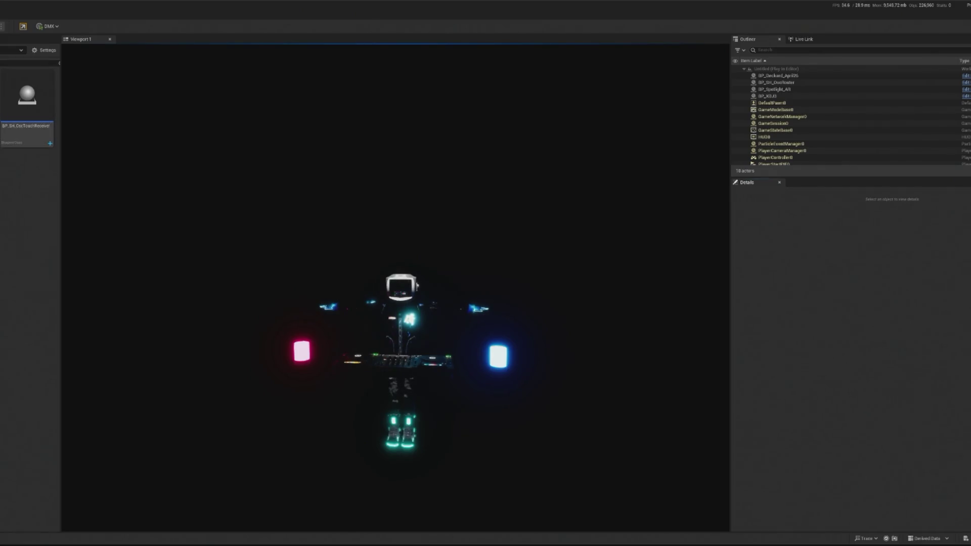
{"action": "key", "text": "Escape"}
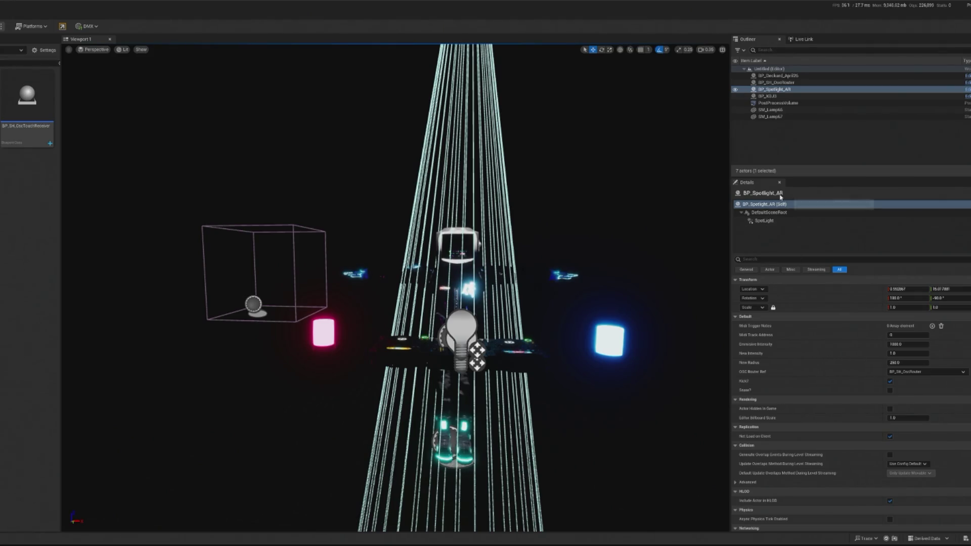
Untick Print OSCMessages TD on BP_SH_OscRouter and play-test the scene.
{"action": "left_click", "coordinate": [776, 82]}
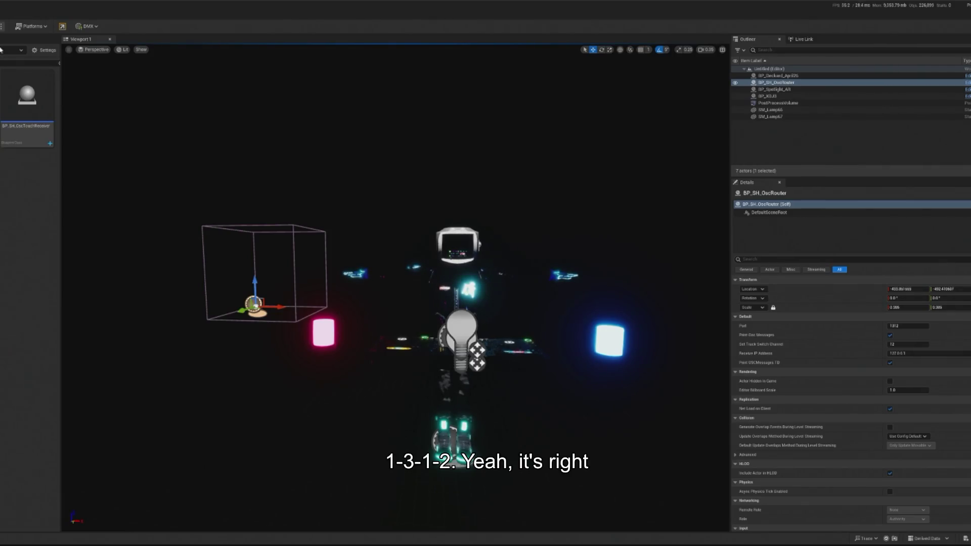
{"action": "left_click", "coordinate": [770, 84]}
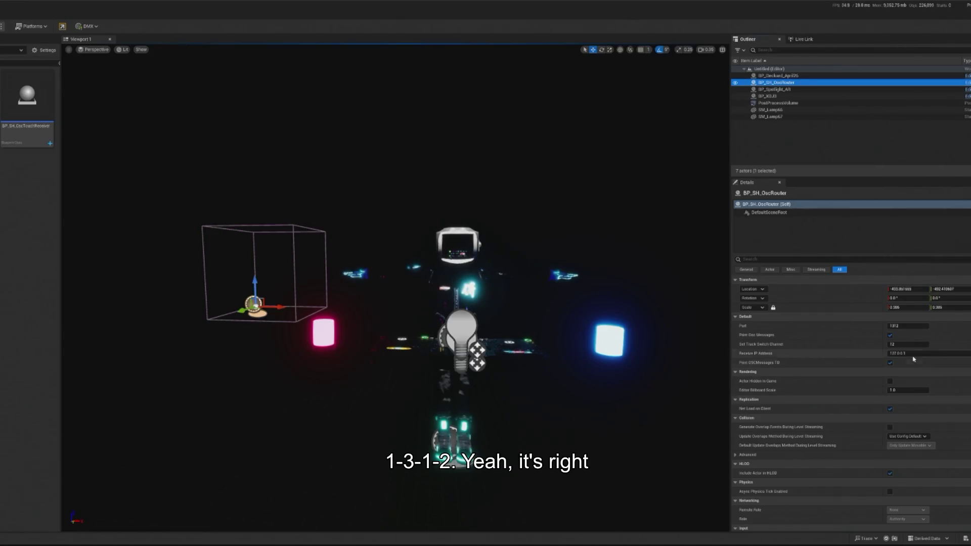
{"action": "left_click", "coordinate": [890, 363]}
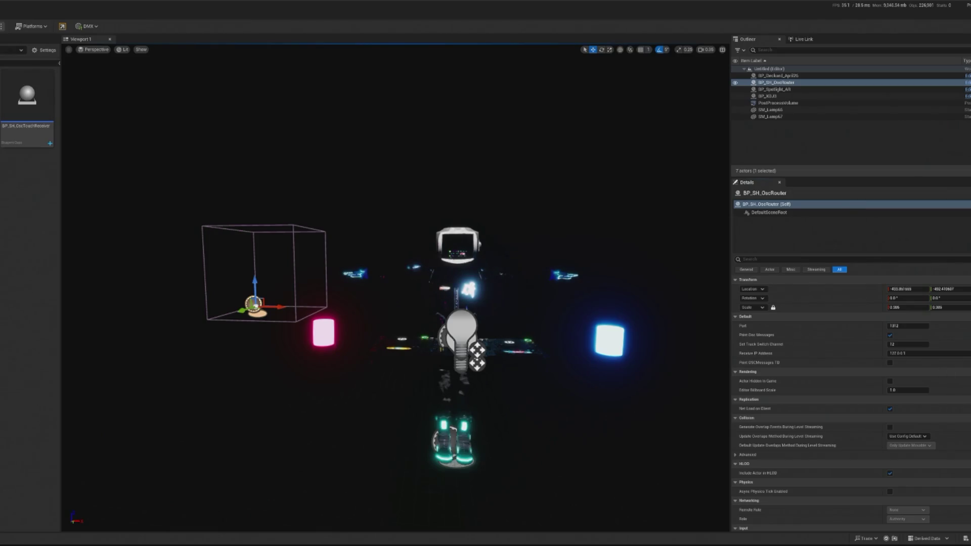
{"action": "key", "text": "alt+p"}
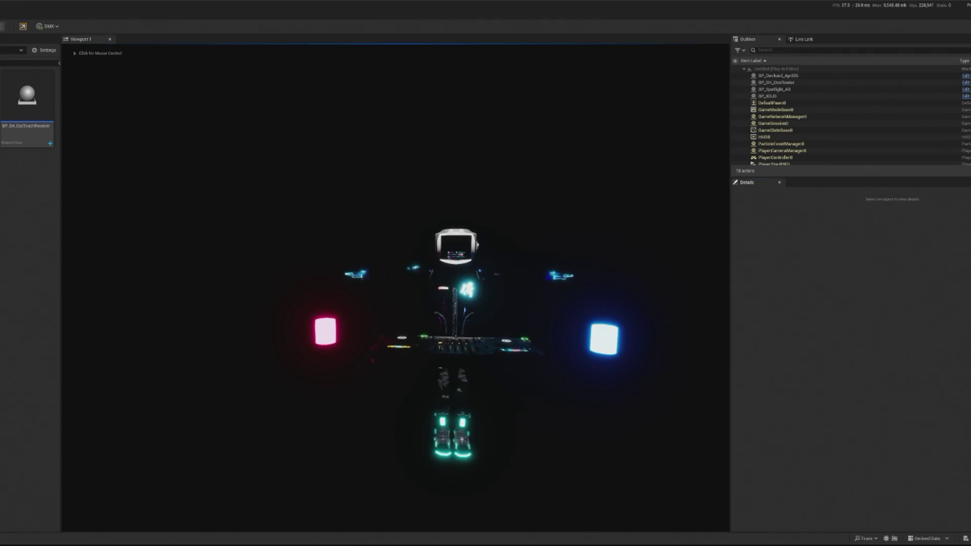
{"action": "key", "text": "Escape"}
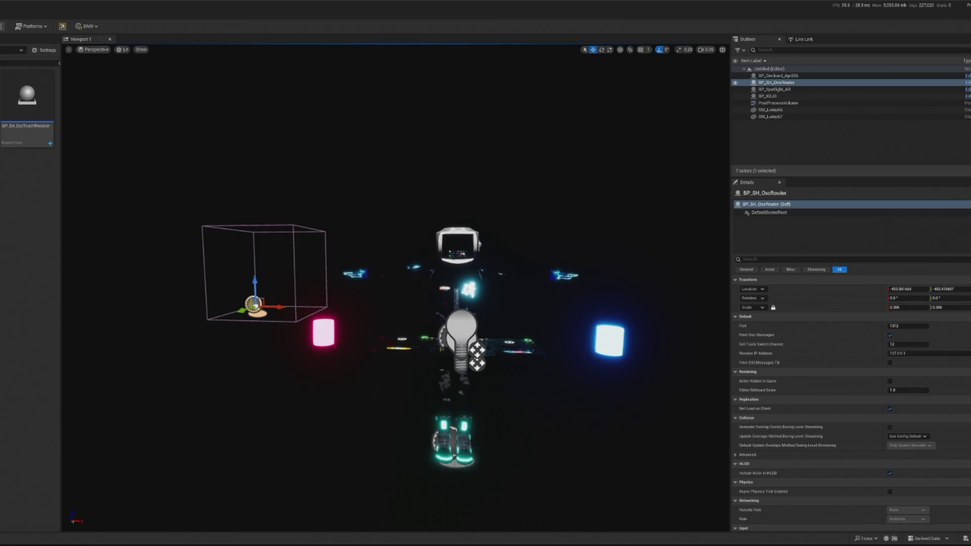
Set the router's Receive IP Address to 0.0.0.0 and run a play test.
{"action": "left_click", "coordinate": [900, 353]}
{"action": "type", "text": "0"}
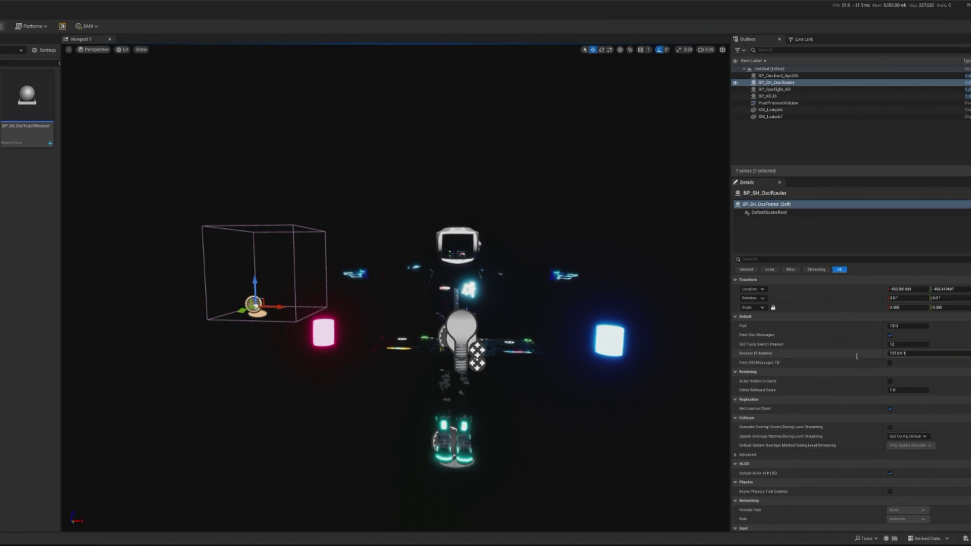
{"action": "type", "text": ".0"}
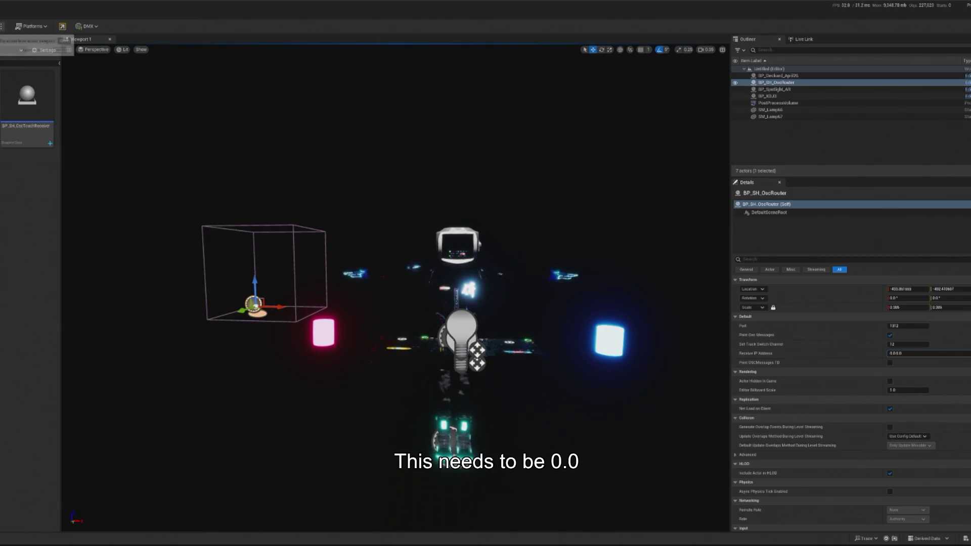
{"action": "left_click", "coordinate": [30, 28]}
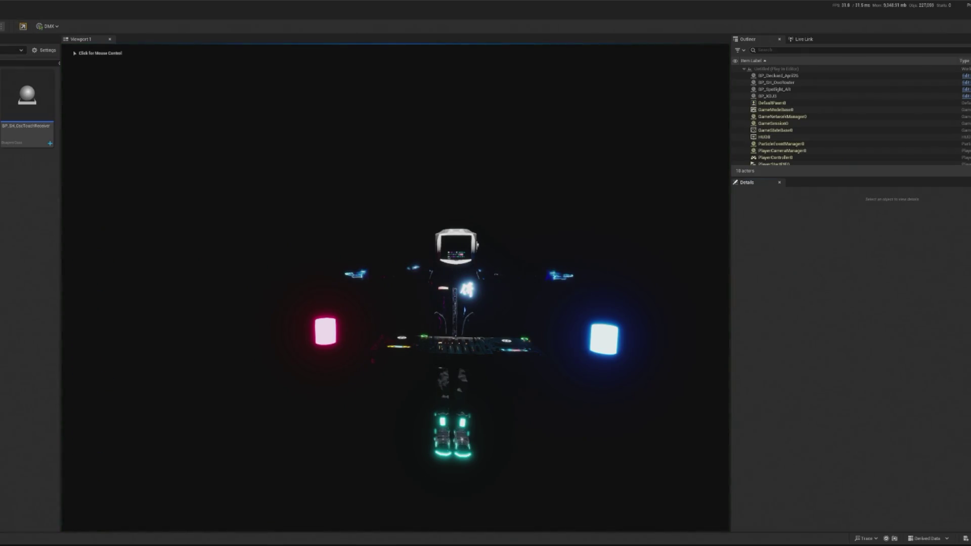
{"action": "key", "text": "Escape"}
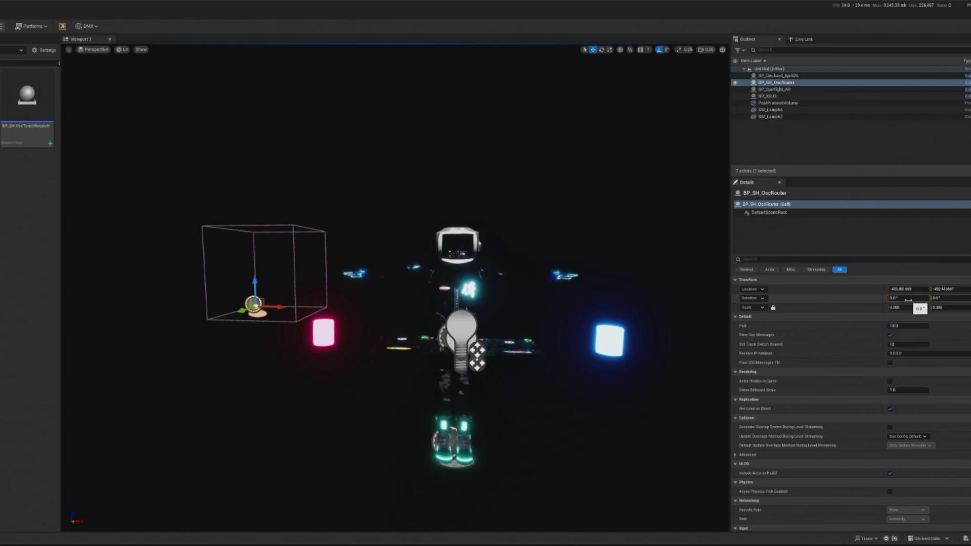
Untick Print Osc Messages and play-test the scene again.
{"action": "left_click", "coordinate": [890, 335]}
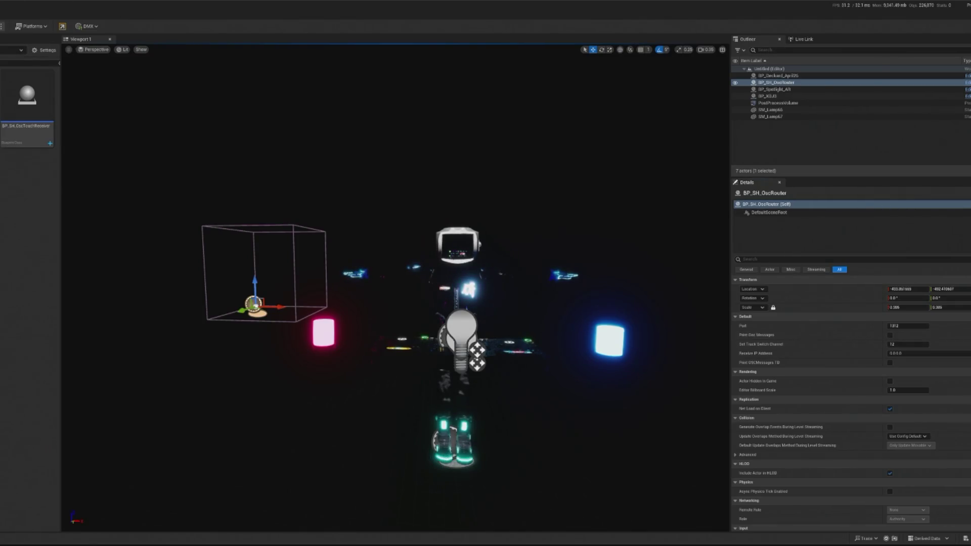
{"action": "key", "text": "alt+p"}
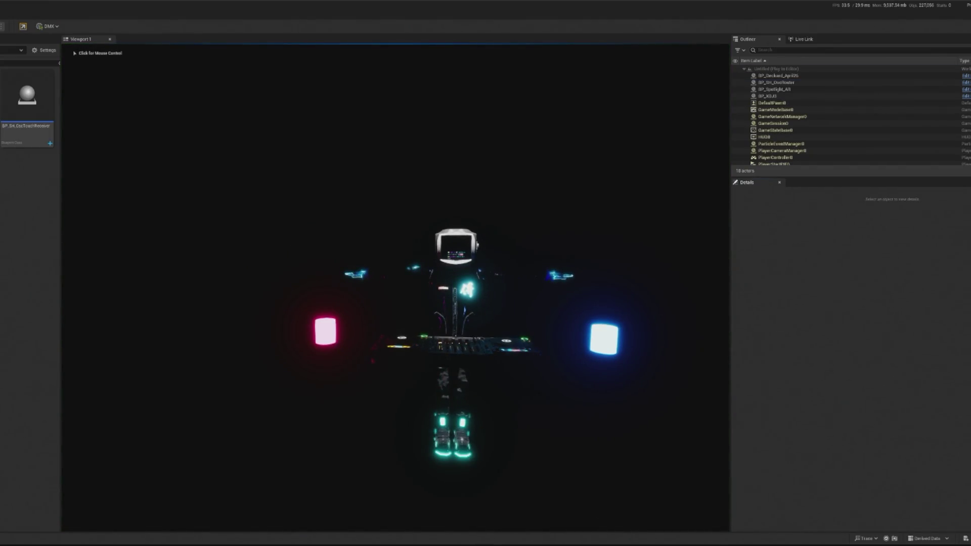
{"action": "key", "text": "Escape"}
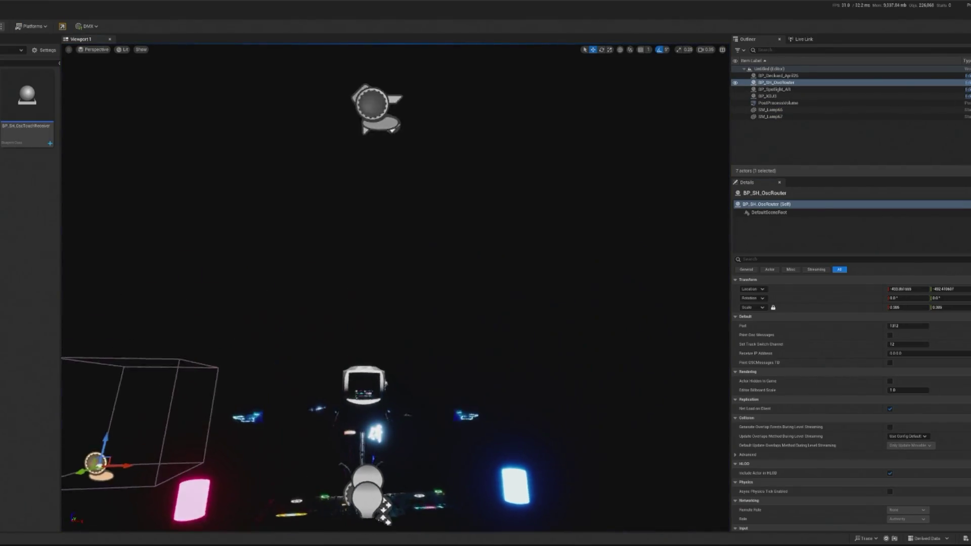
Focus BP_Spotlight_AR from the Outliner, then play-test with the game camera.
{"action": "double_click", "coordinate": [774, 89]}
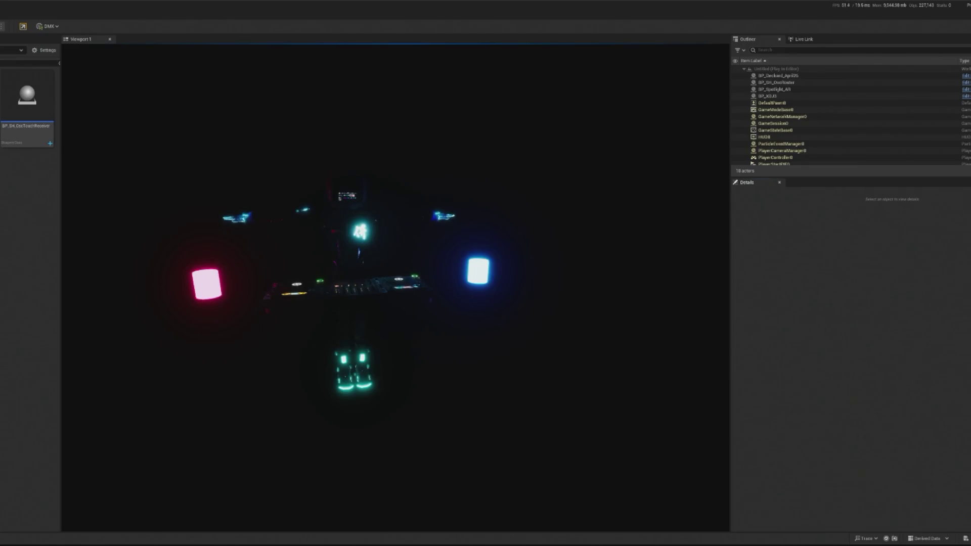
{"action": "left_click", "coordinate": [293, 362]}
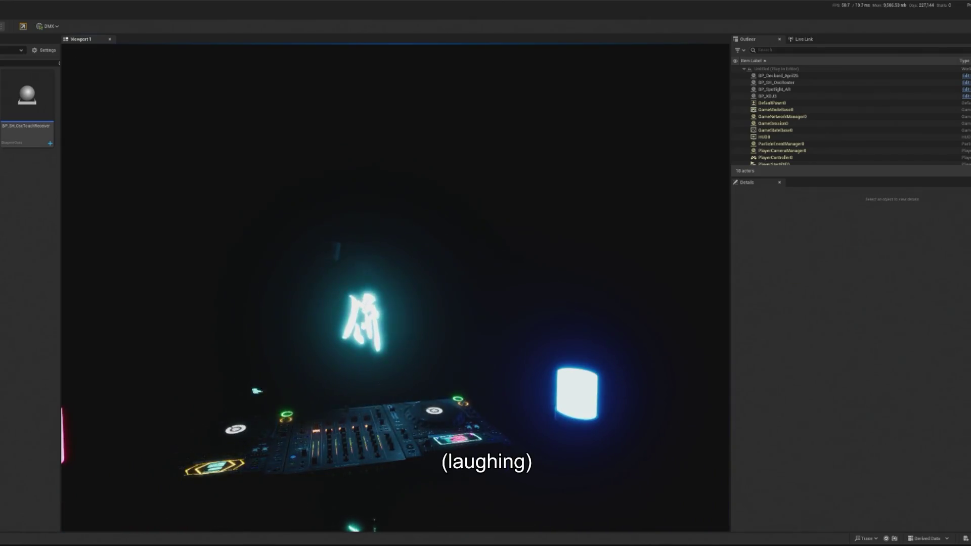
{"action": "key", "text": "Escape"}
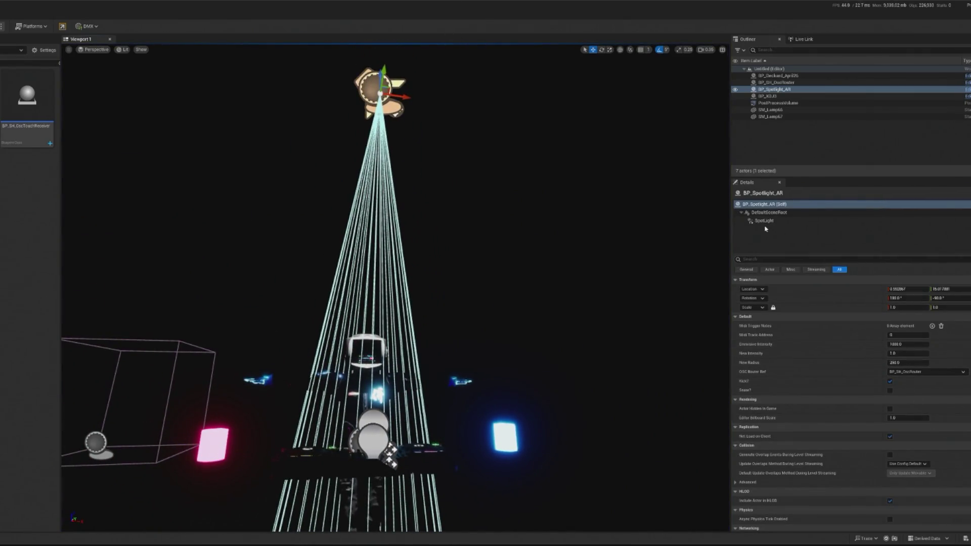
Make the SpotLight component Movable and widen its Outer Cone Angle to about 17.5.
{"action": "left_click", "coordinate": [764, 220]}
{"action": "left_click", "coordinate": [945, 317]}
{"action": "left_click", "coordinate": [905, 382]}
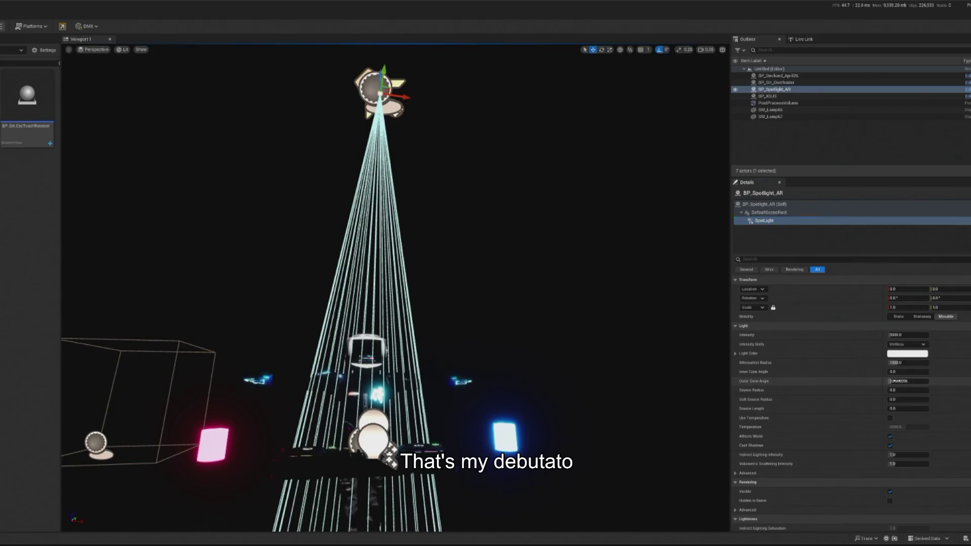
{"action": "left_click_drag", "start_coordinate": [906, 381], "coordinate": [925, 382]}
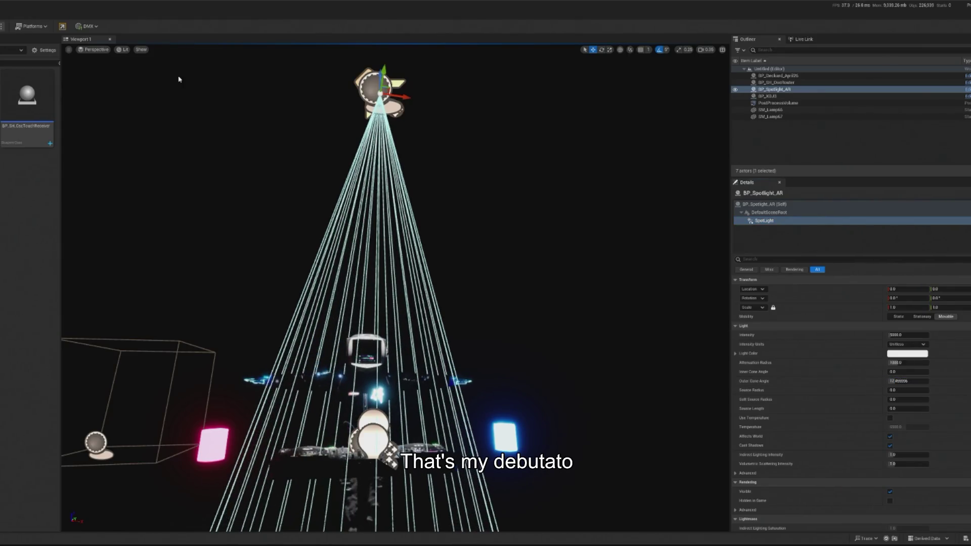
Play-test the wider beam, then place a BP_LoadNewLevel actor in the scene.
{"action": "key", "text": "alt+p"}
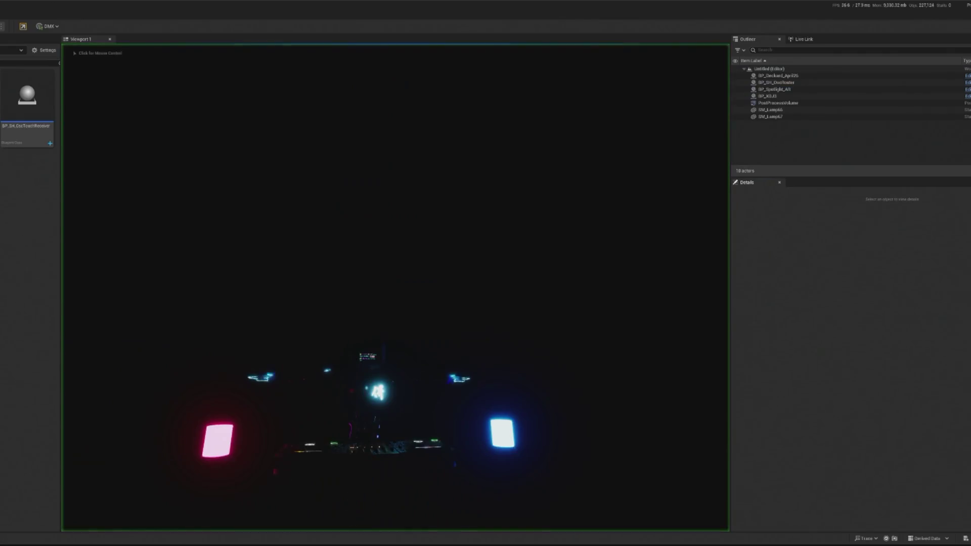
{"action": "left_click", "coordinate": [91, 92]}
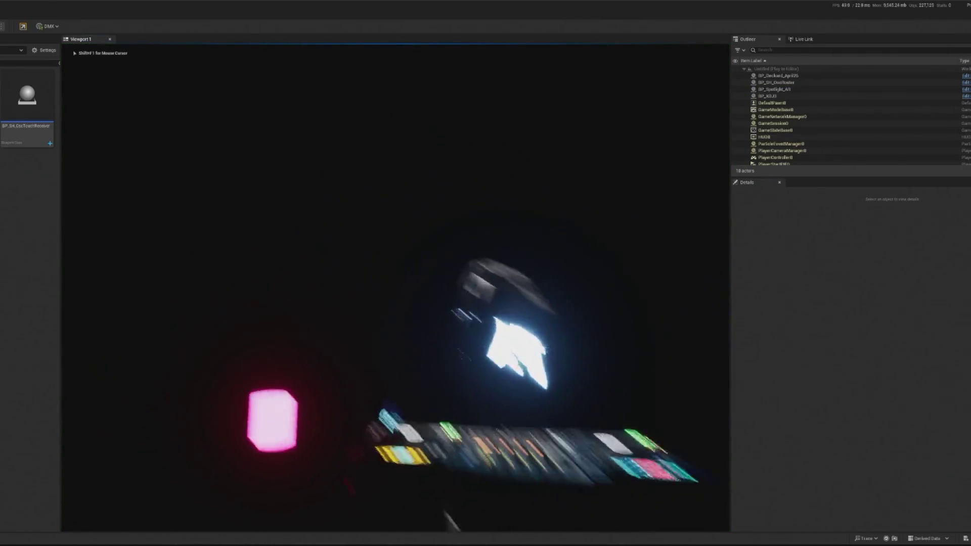
{"action": "key", "text": "Escape"}
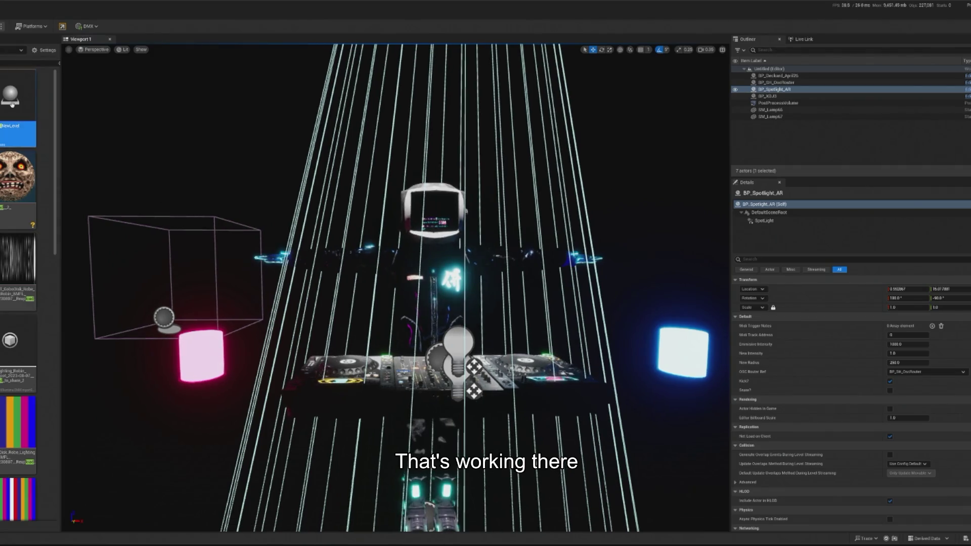
{"action": "mouse_move", "coordinate": [138, 266]}
{"action": "left_mouse_down"}
{"action": "mouse_move", "coordinate": [129, 405]}
{"action": "mouse_move", "coordinate": [122, 399]}
{"action": "left_mouse_up"}
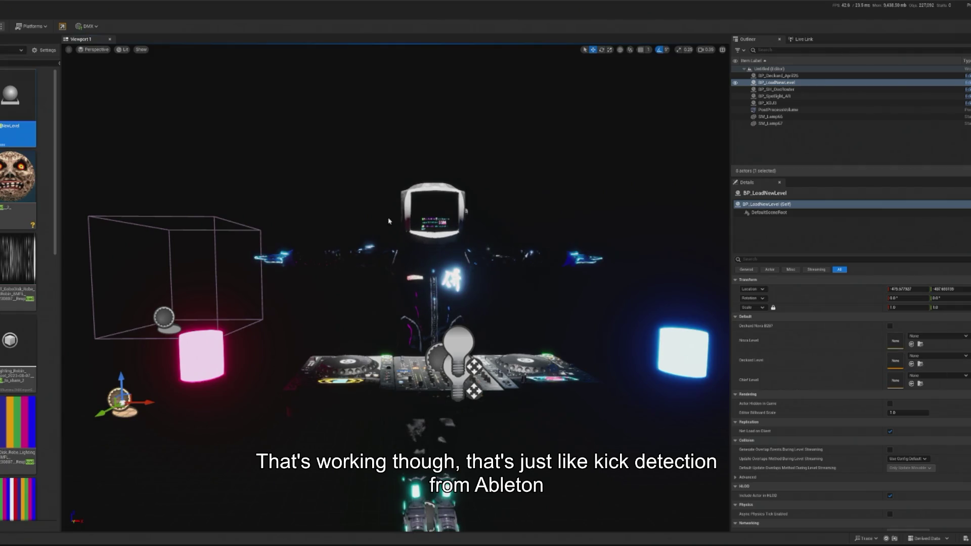
Select the DJ character and save the current level as AR_Test.
{"action": "left_click", "coordinate": [426, 244]}
{"action": "right_click", "coordinate": [424, 259]}
{"action": "key", "text": "Escape"}
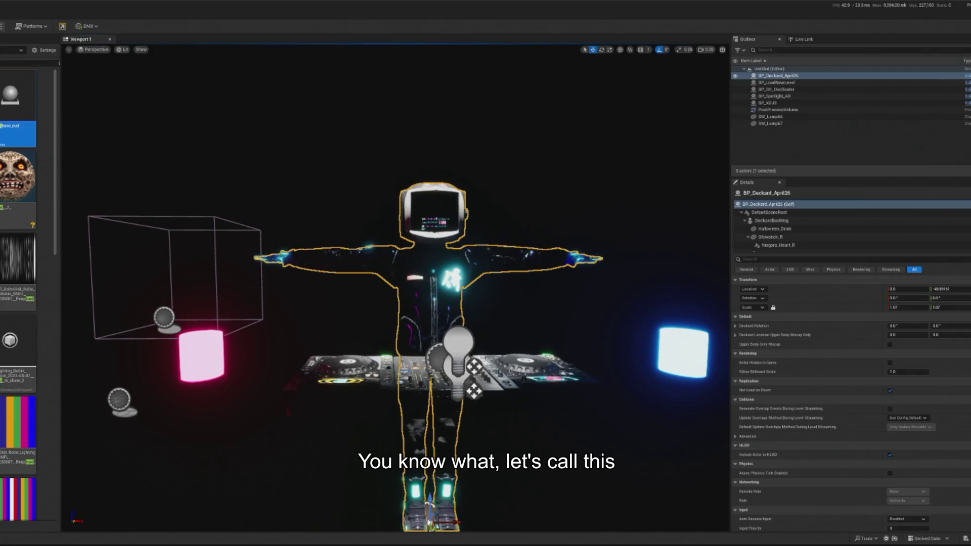
{"action": "key", "text": "ctrl+alt+s"}
{"action": "type", "text": "AR_Test"}
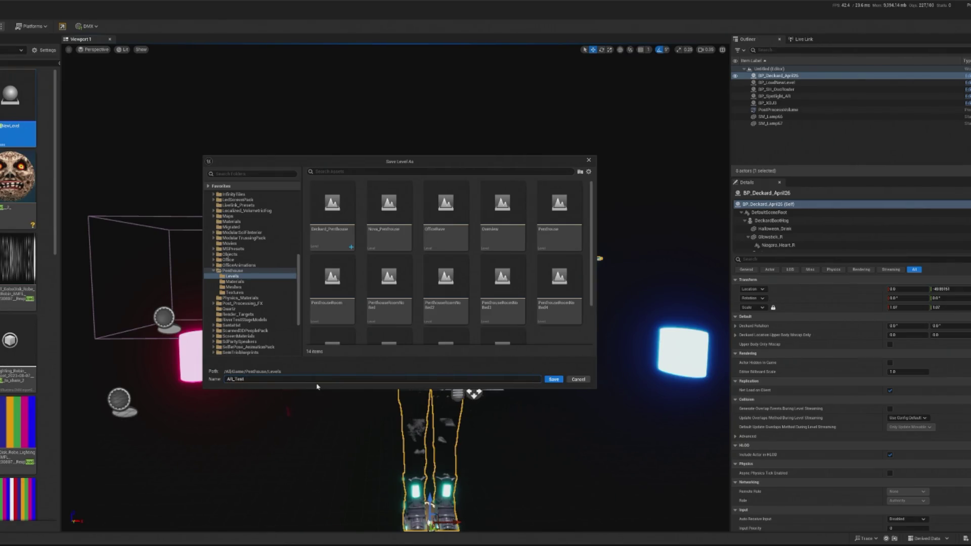
{"action": "key", "text": "Return"}
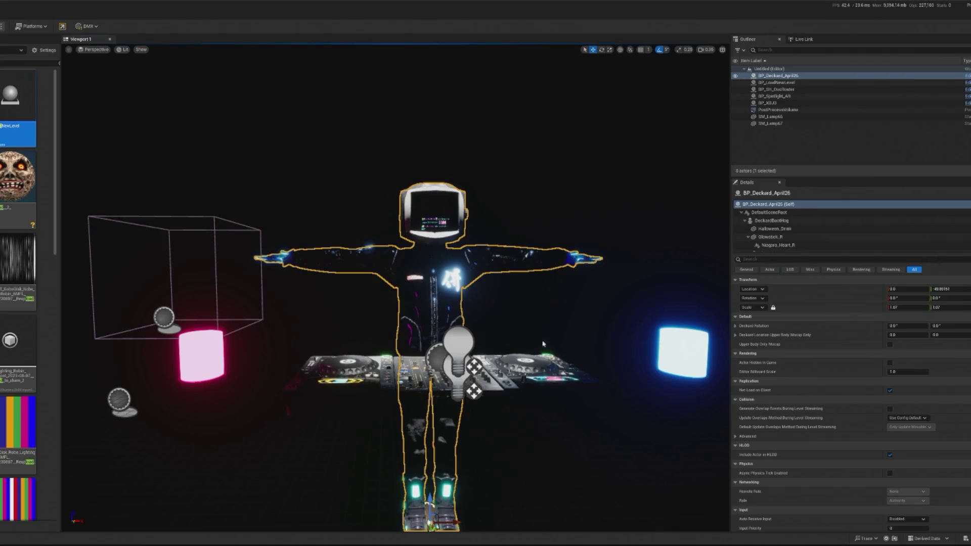
{"action": "right_click", "coordinate": [444, 264]}
Create a new level from the selected DJ character, saved as All_Test_Deckard.
{"action": "left_click", "coordinate": [466, 287]}
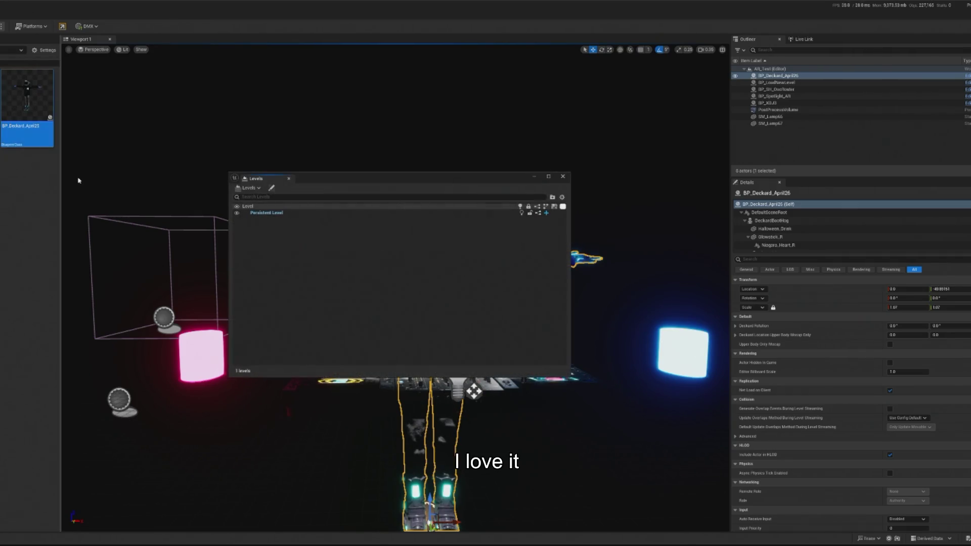
{"action": "left_click_drag", "start_coordinate": [465, 184], "coordinate": [189, 157]}
{"action": "right_click", "coordinate": [433, 262]}
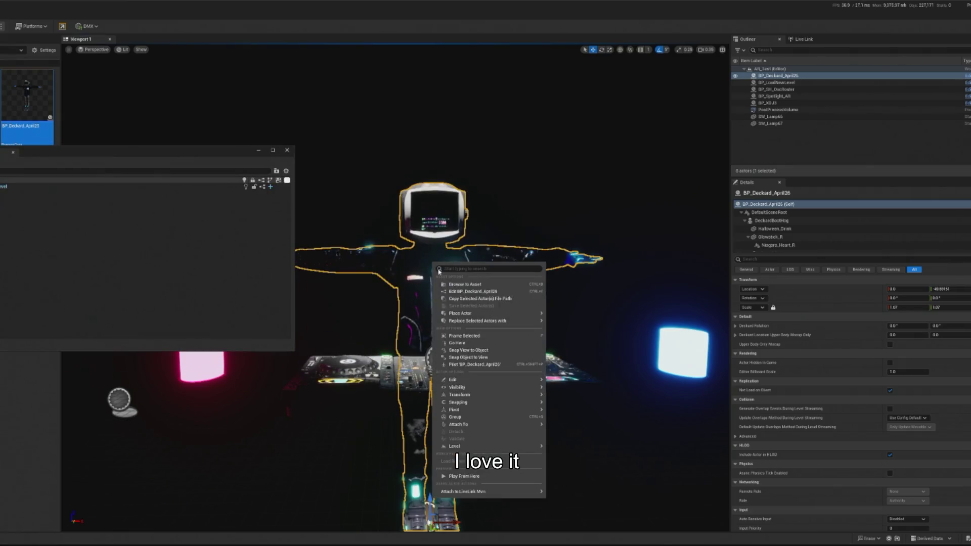
{"action": "key", "text": "Escape"}
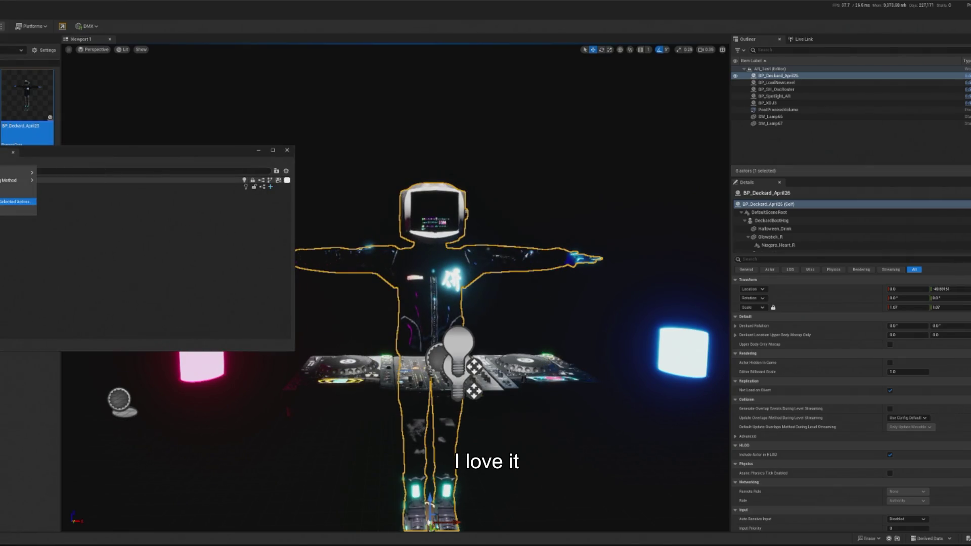
{"action": "key", "text": "ctrl+alt+s"}
{"action": "type", "text": "All"}
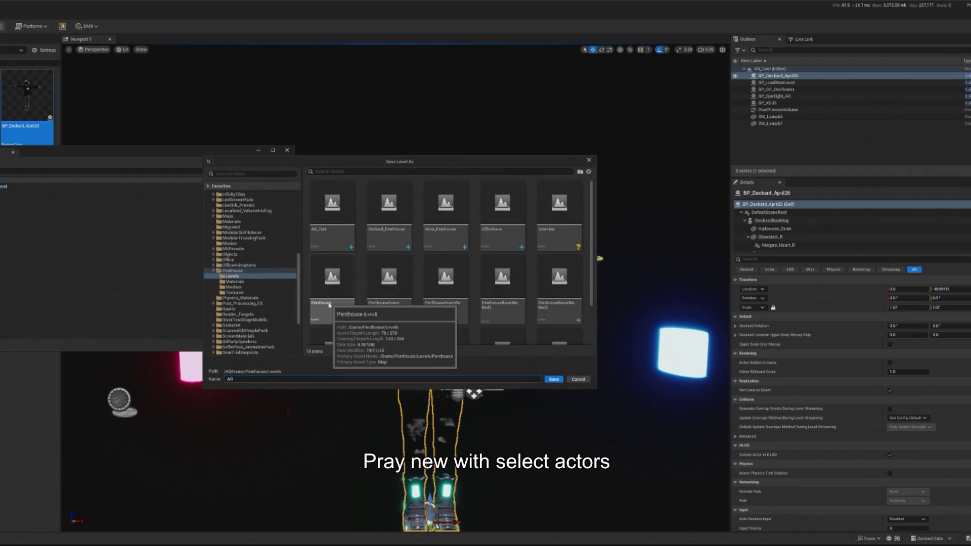
{"action": "type", "text": "Deckard"}
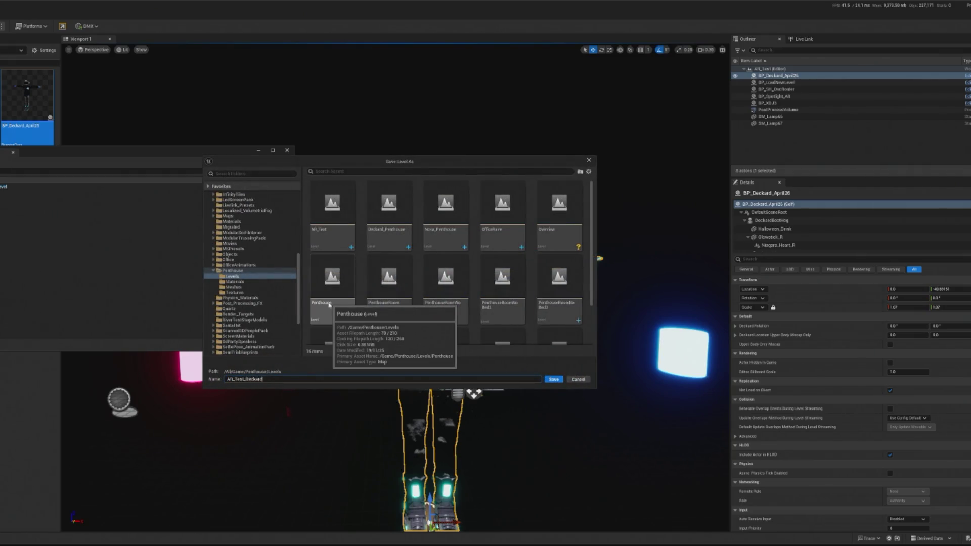
{"action": "key", "text": "Return"}
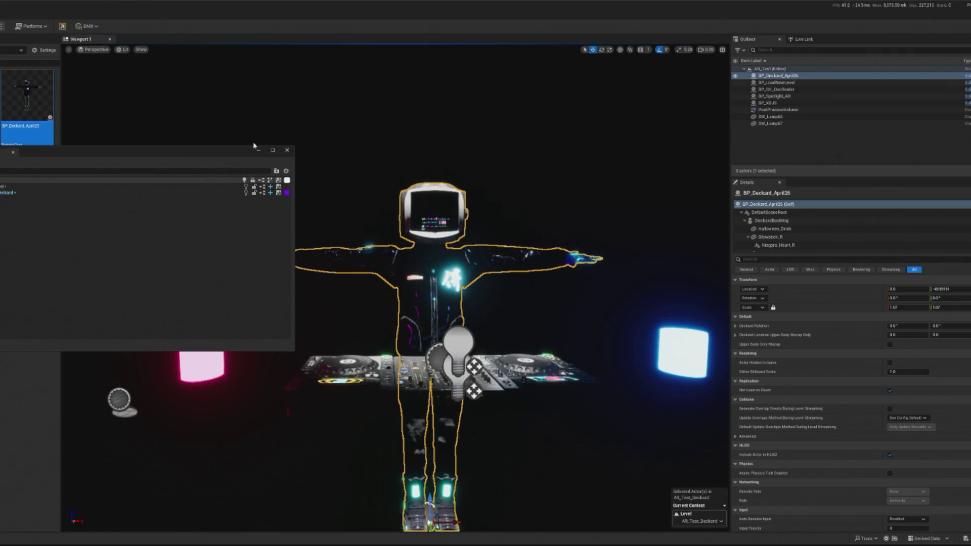
{"action": "left_click", "coordinate": [258, 150]}
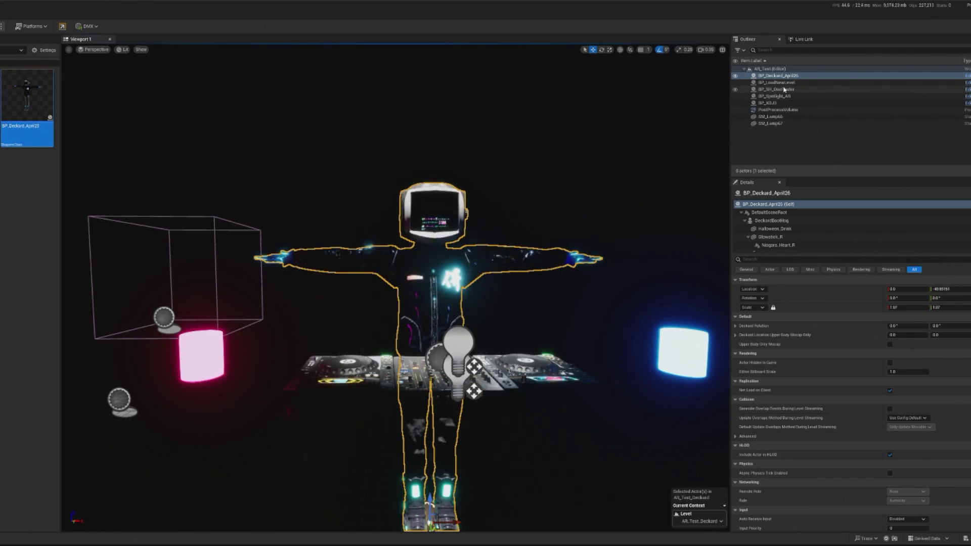
{"action": "left_click", "coordinate": [769, 83]}
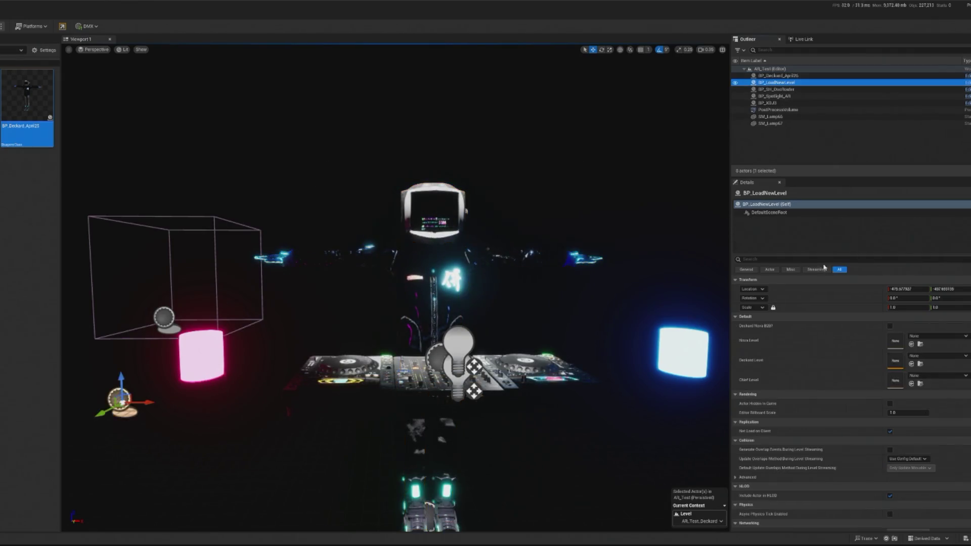
Point BP_LoadNewLevel's Deckard Level to AR_Test_Deckard and start a Play-in-Editor session.
{"action": "left_click", "coordinate": [915, 357]}
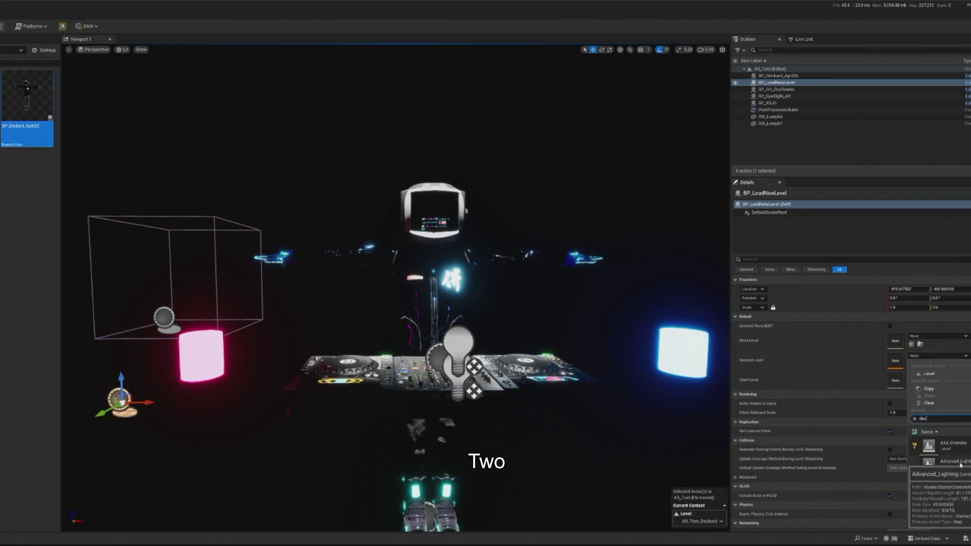
{"action": "left_click", "coordinate": [941, 481]}
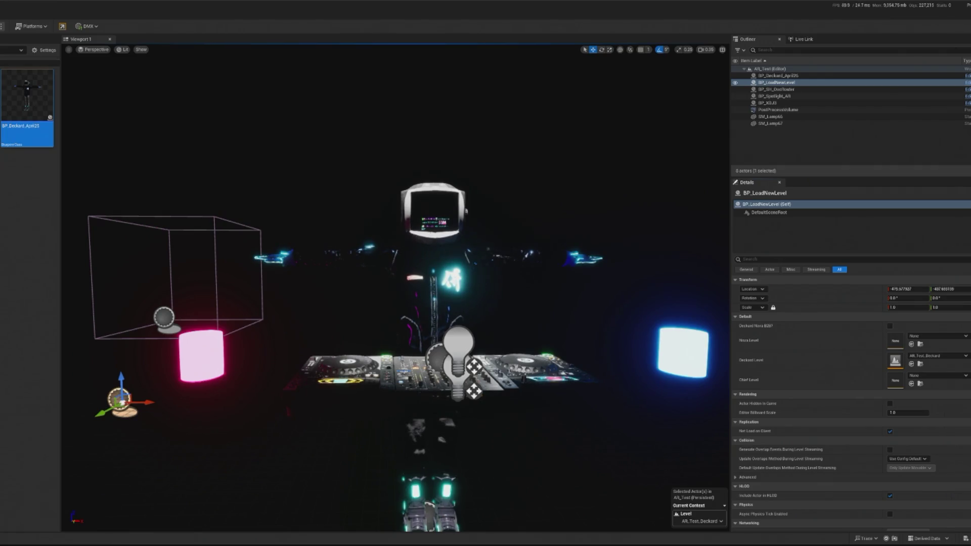
{"action": "key", "text": "alt+p"}
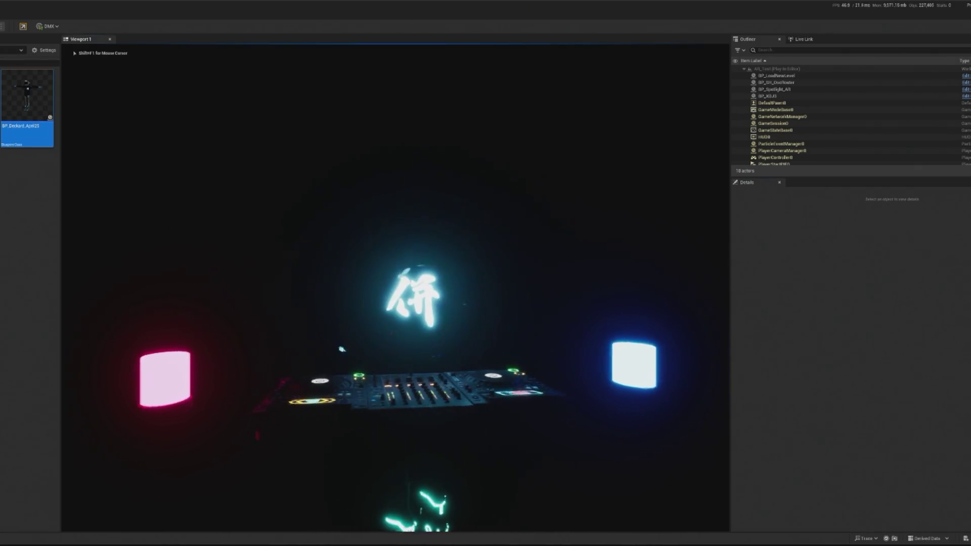
{"action": "key", "text": "Escape"}
{"action": "double_click", "coordinate": [778, 76]}
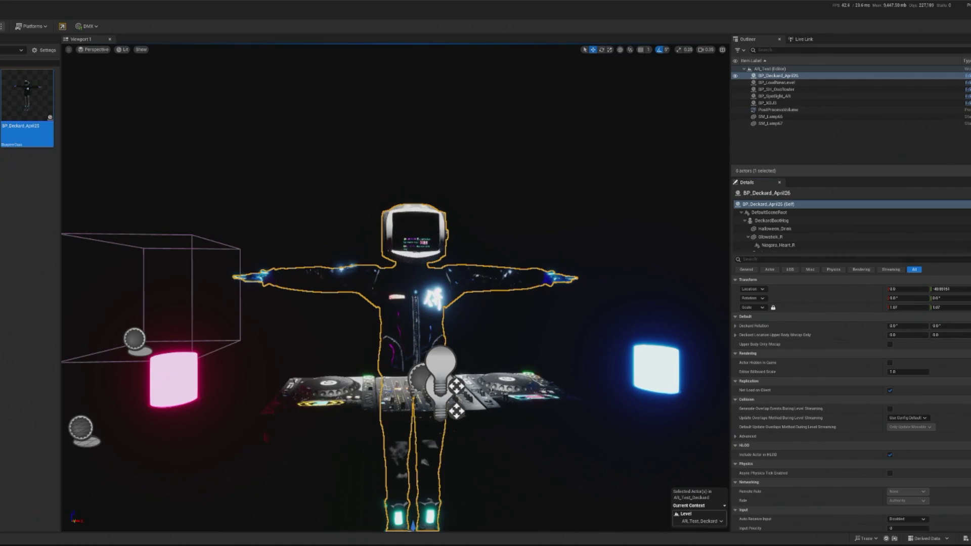
{"action": "key", "text": "alt+p"}
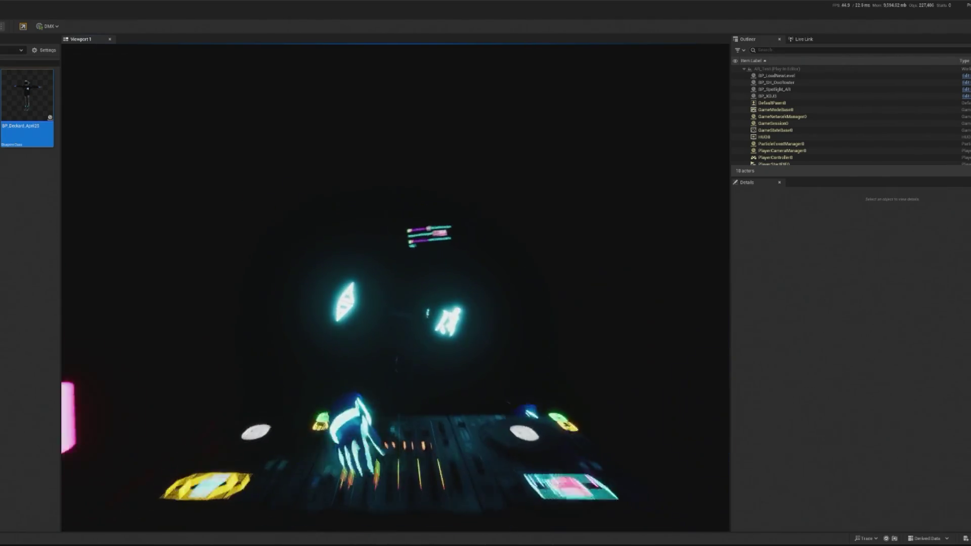
{"action": "key", "text": "shift+F1"}
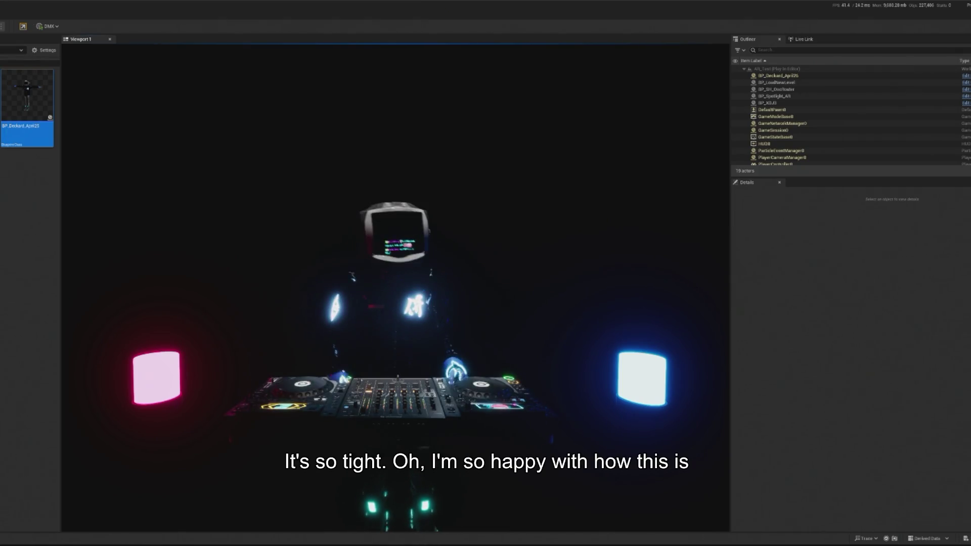
{"action": "key", "text": "Escape"}
{"action": "left_click", "coordinate": [414, 200]}
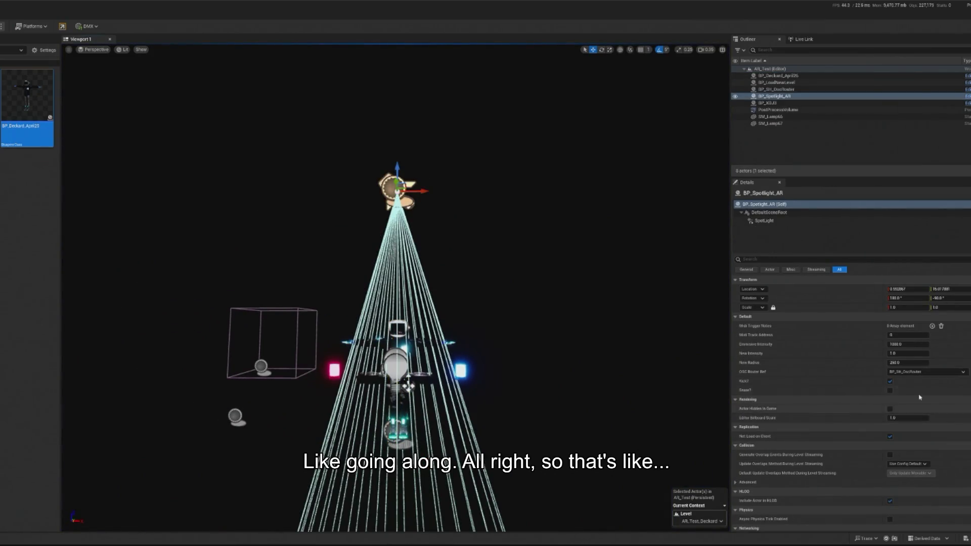
Move BP_Spotlight_AR left of the stage, duplicate it, and mirror the copy to Location X 146.319196.
{"action": "mouse_move", "coordinate": [423, 193]}
{"action": "left_mouse_down"}
{"action": "mouse_move", "coordinate": [329, 197]}
{"action": "mouse_move", "coordinate": [337, 296]}
{"action": "mouse_move", "coordinate": [335, 260]}
{"action": "left_mouse_up"}
{"action": "key", "text": "e"}
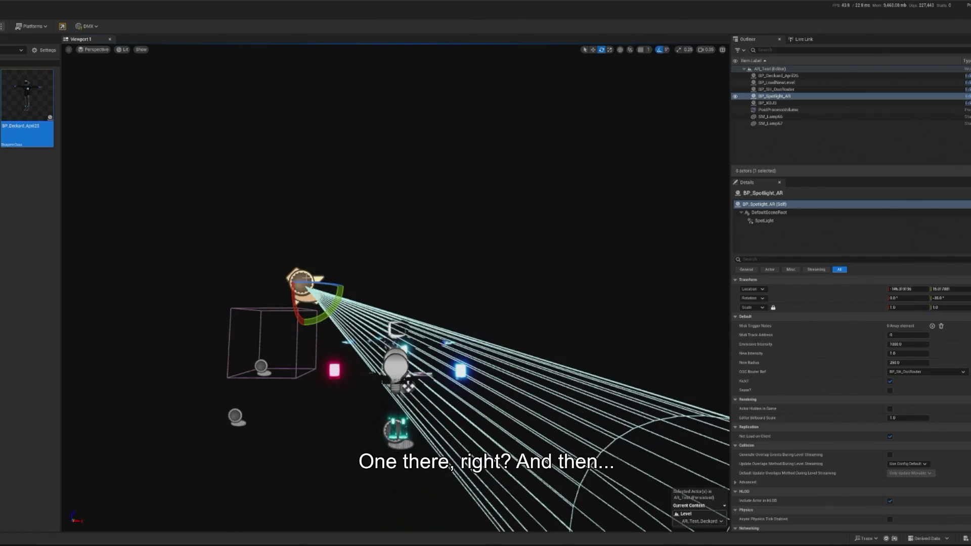
{"action": "key", "text": "ctrl+d"}
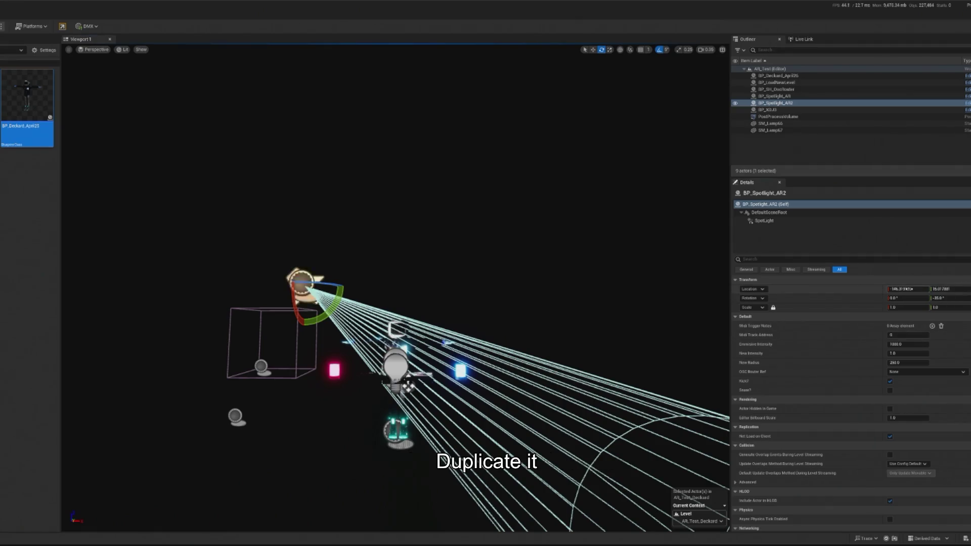
{"action": "key", "text": "Home"}
{"action": "key", "text": "Delete"}
{"action": "key", "text": "Return"}
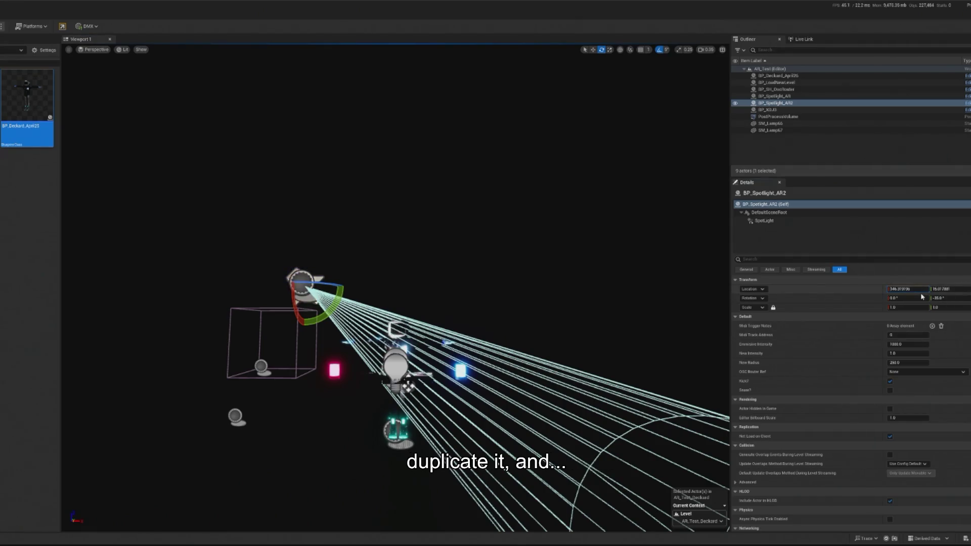
{"action": "key", "text": "ctrl+a"}
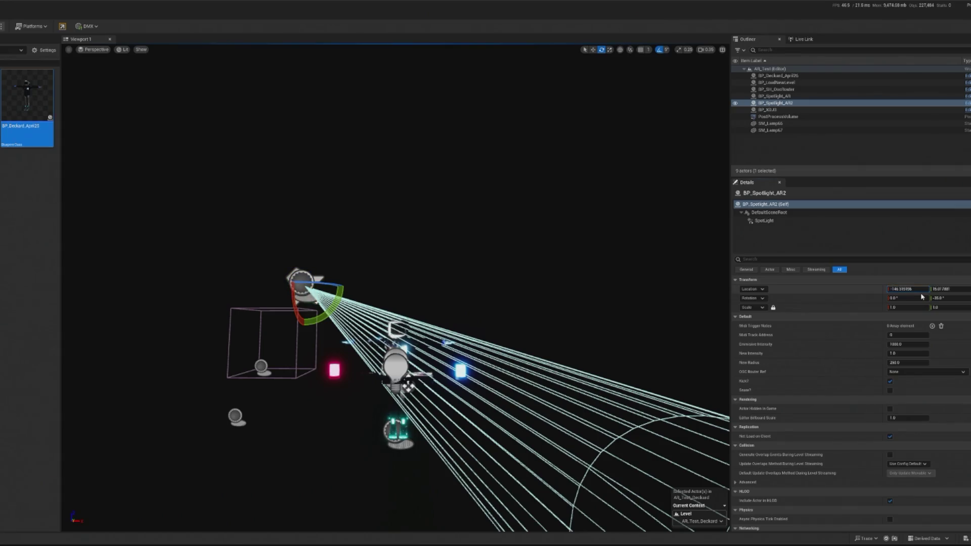
{"action": "key", "text": "Return"}
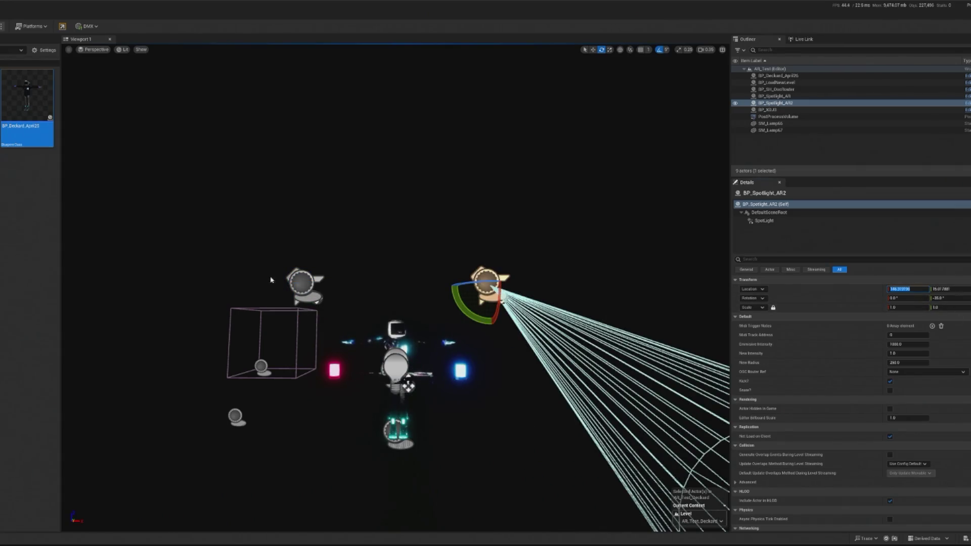
Rotate the copy BP_Spotlight_AR2, trying 35, 125 and 215, so its beam aims back across the stage.
{"action": "key", "text": "ctrl+z"}
{"action": "key", "text": "ctrl+y"}
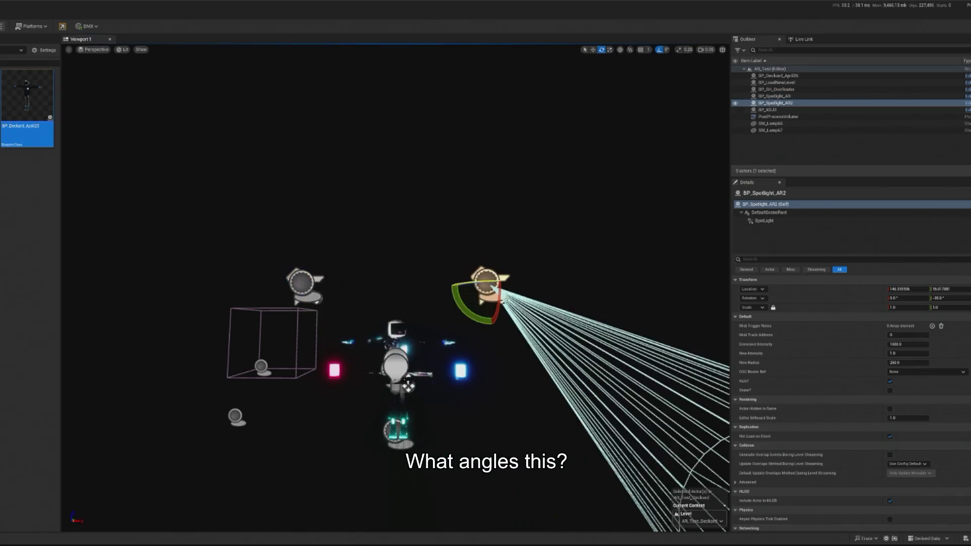
{"action": "left_click", "coordinate": [950, 298]}
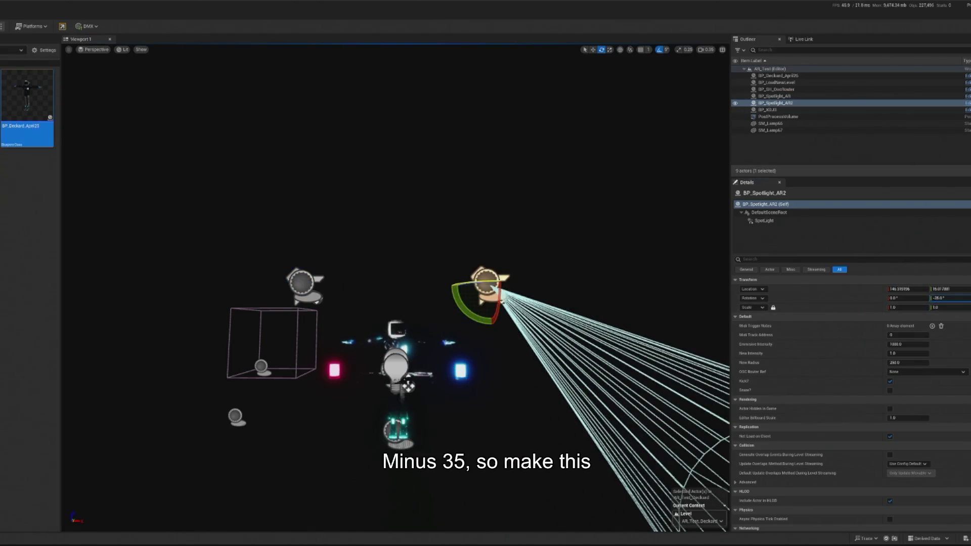
{"action": "left_click", "coordinate": [946, 298]}
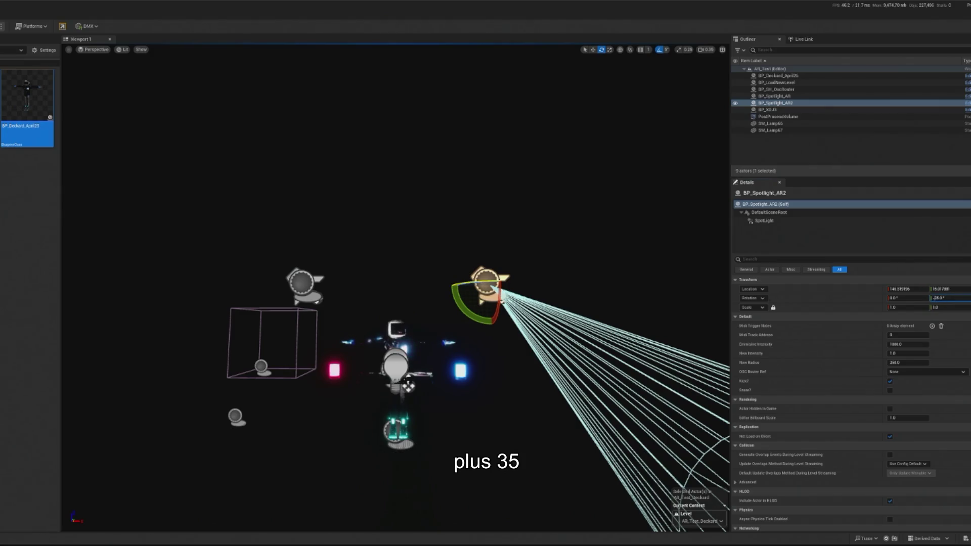
{"action": "key", "text": "Return"}
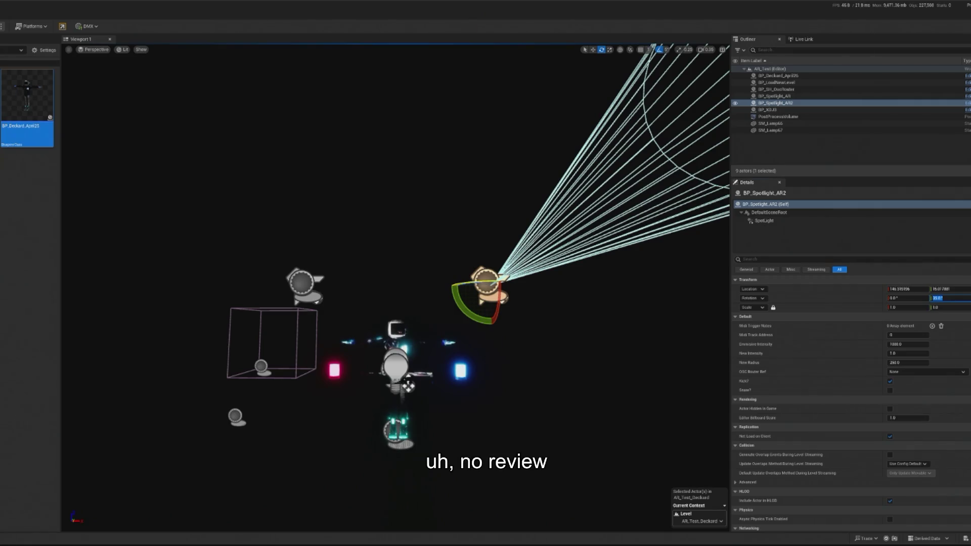
{"action": "key", "text": "Return"}
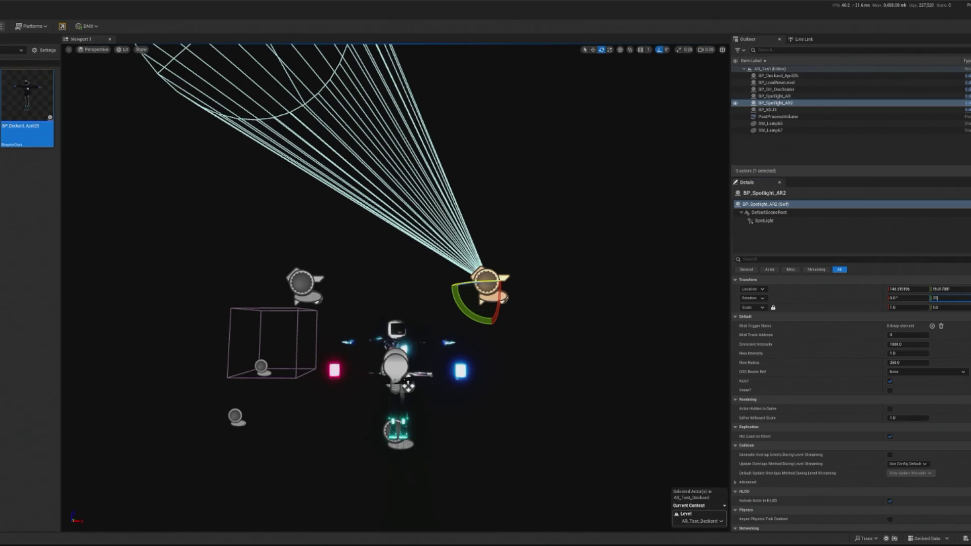
{"action": "type", "text": "5"}
{"action": "key", "text": "Return"}
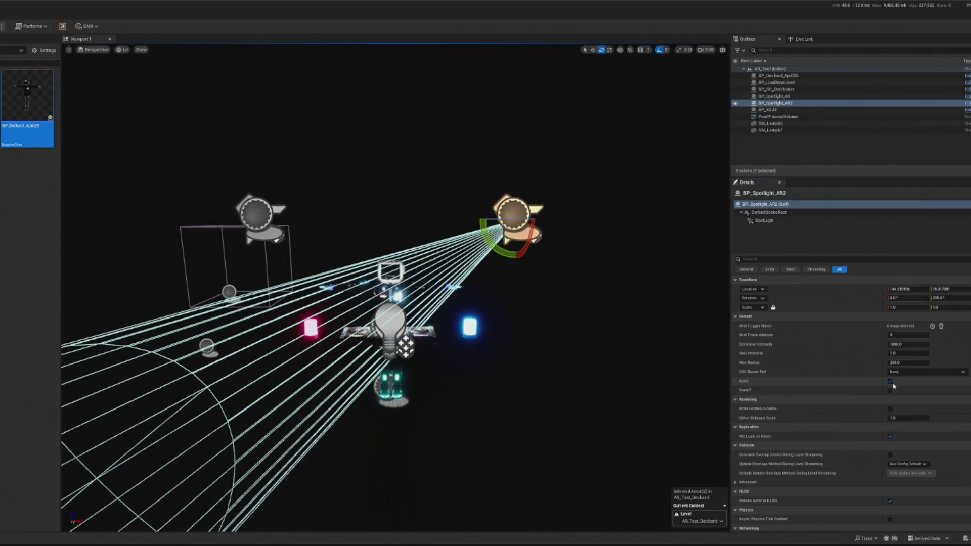
{"action": "key", "text": "ctrl+z"}
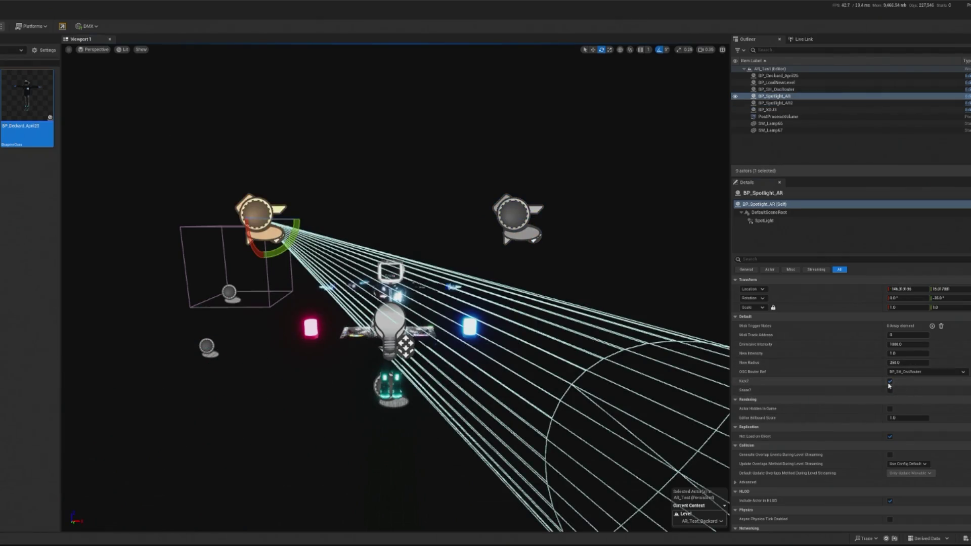
Switch BP_Spotlight_AR from Kick? to Snare? and test the lights in two Play sessions.
{"action": "left_click", "coordinate": [890, 381]}
{"action": "left_click", "coordinate": [889, 391]}
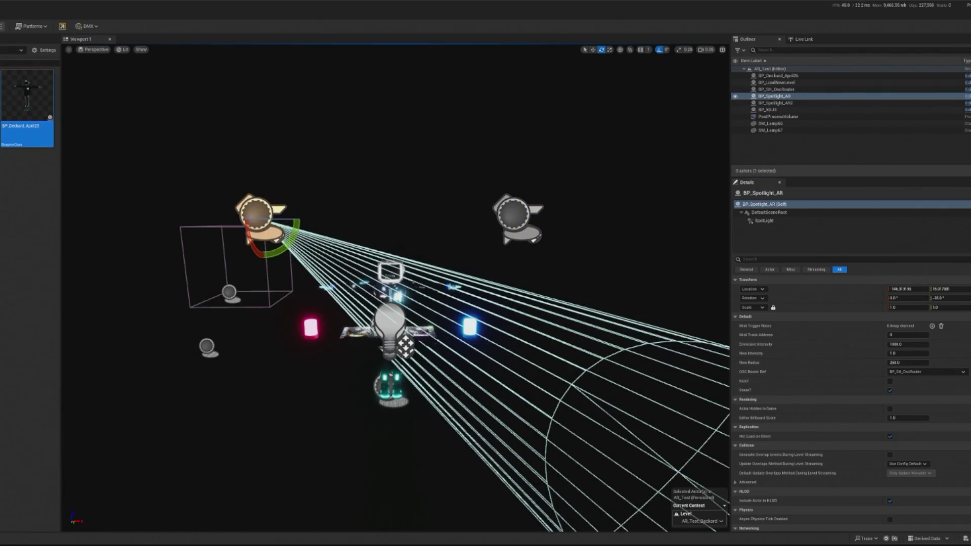
{"action": "key", "text": "alt+p"}
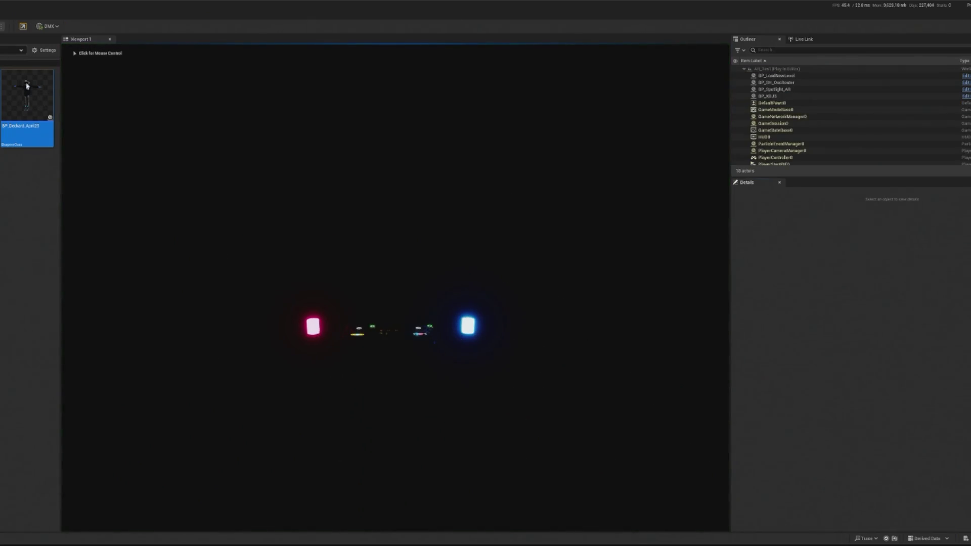
{"action": "key", "text": "Escape"}
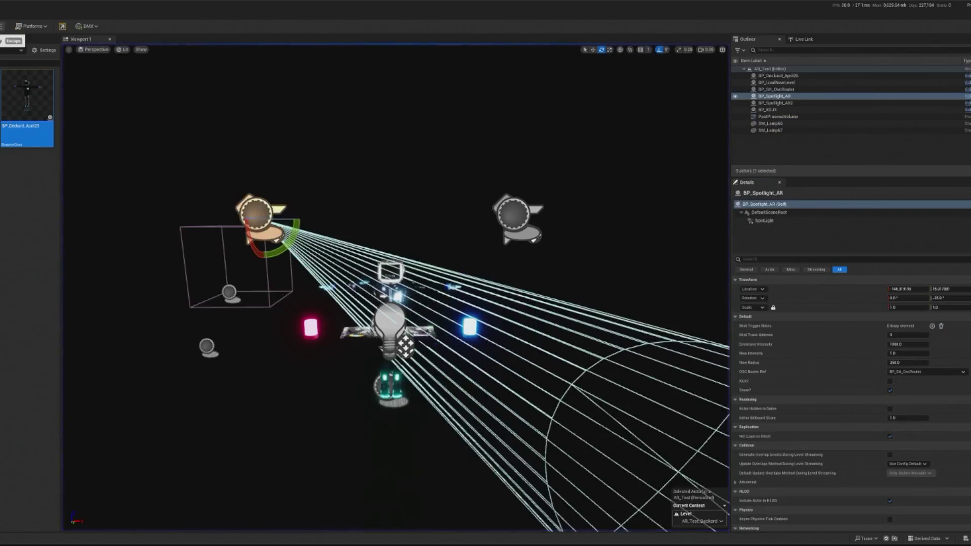
{"action": "scroll", "coordinate": [236, 244], "scroll_direction": "up", "scroll_amount": 5}
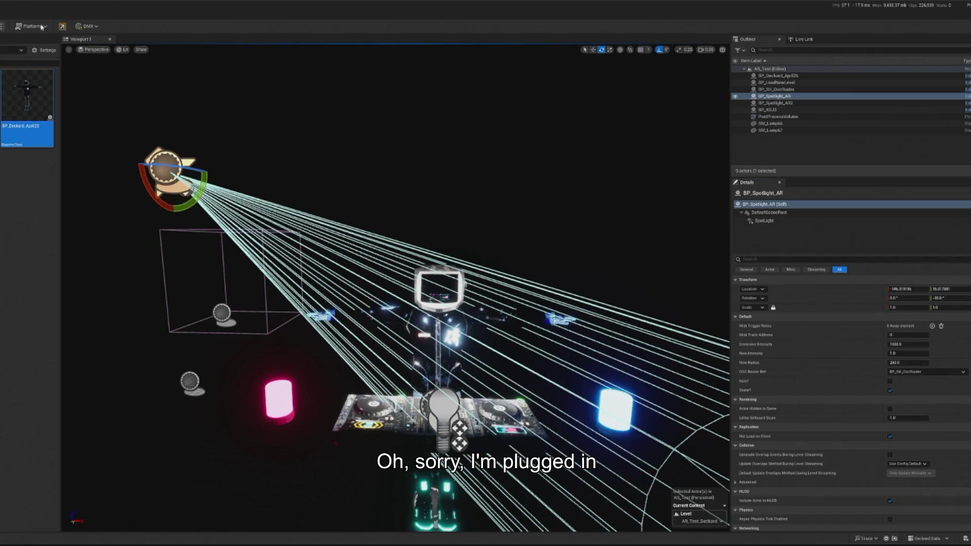
{"action": "key", "text": "alt+p"}
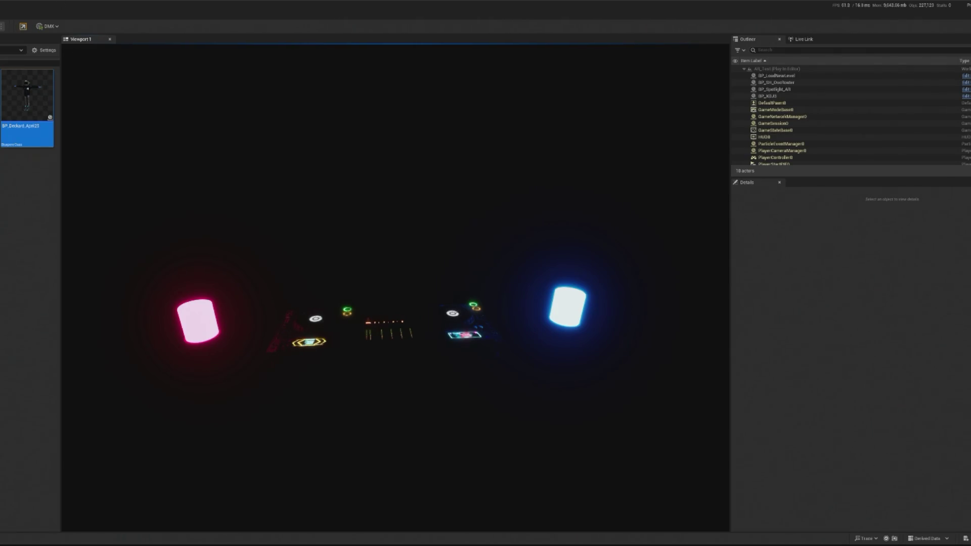
{"action": "left_click", "coordinate": [215, 149]}
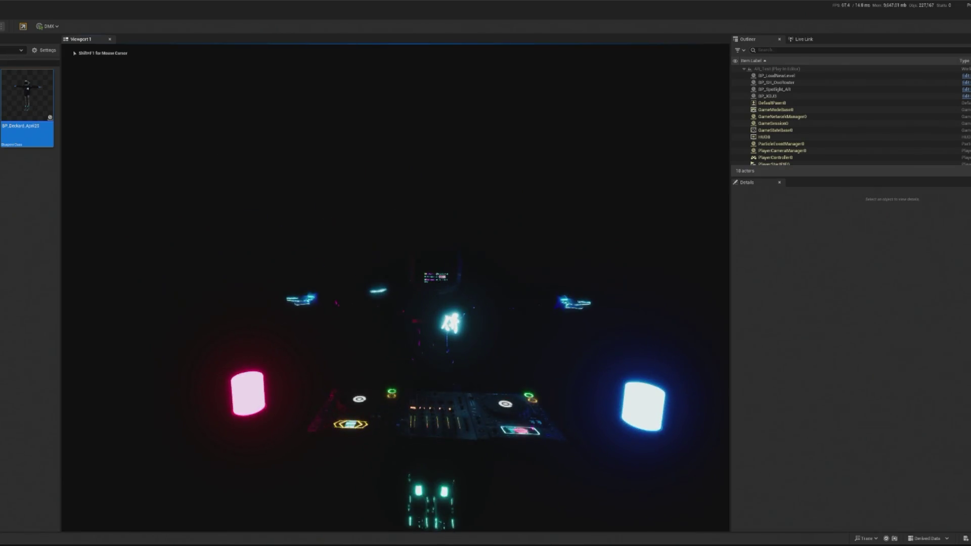
{"action": "key", "text": "Escape"}
Select both spotlights, pull back to see them, and make the Persistent Level current.
{"action": "left_click", "coordinate": [96, 103]}
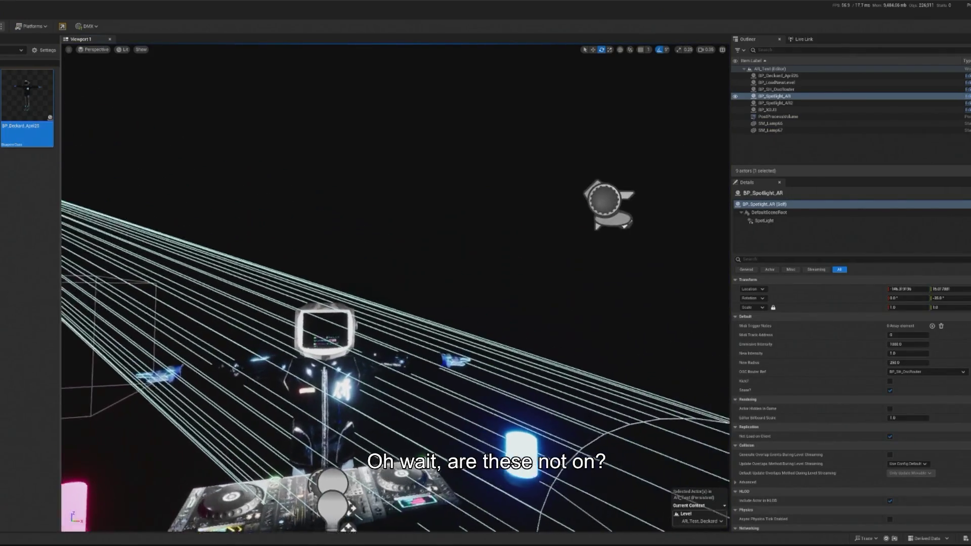
{"action": "left_click", "coordinate": [565, 205], "text": "ctrl"}
{"action": "left_click_drag", "start_coordinate": [523, 293], "coordinate": [524, 293]}
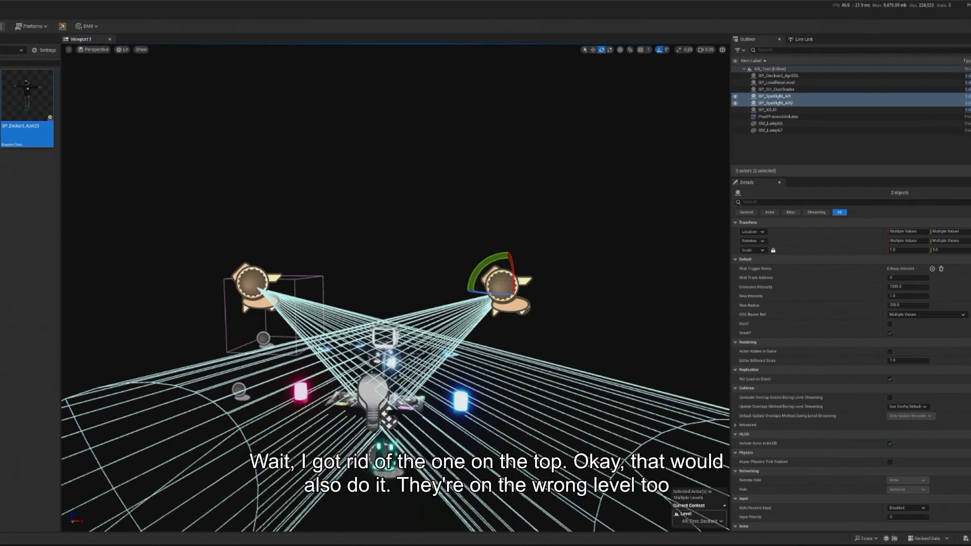
{"action": "double_click", "coordinate": [10, 186]}
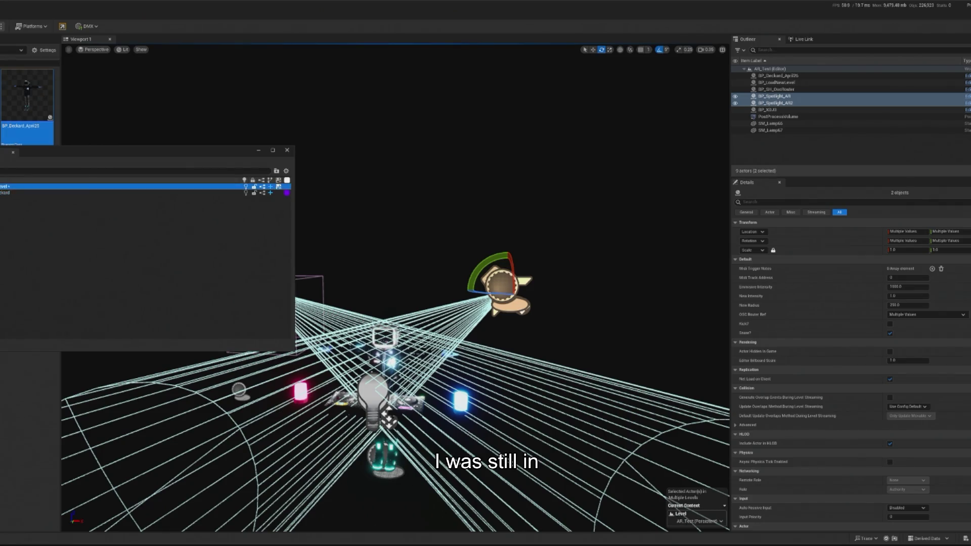
Select only BP_Spotlight_AR, check its actions menu, and bring up the Levels window.
{"action": "right_click", "coordinate": [515, 284]}
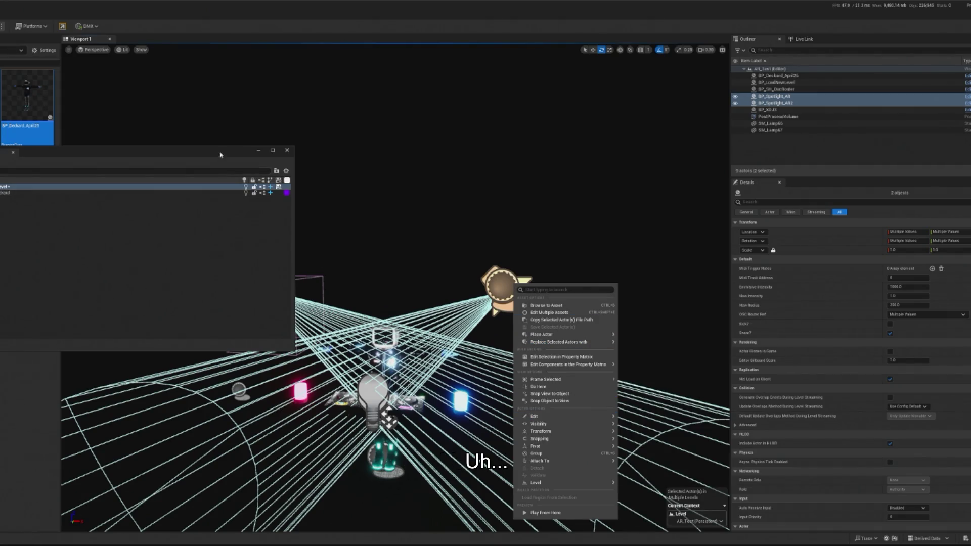
{"action": "left_click", "coordinate": [287, 150]}
{"action": "left_click", "coordinate": [250, 281]}
{"action": "right_click", "coordinate": [253, 281]}
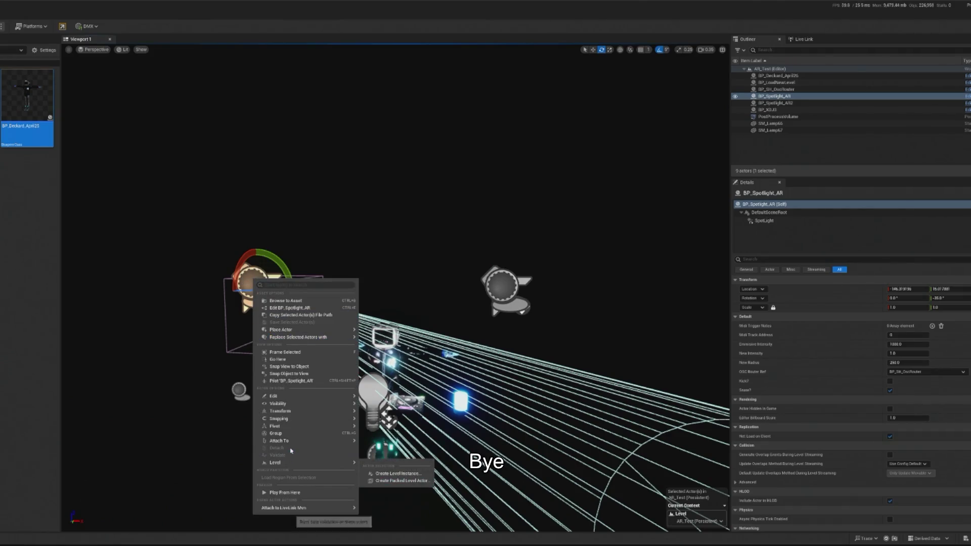
{"action": "mouse_move", "coordinate": [289, 340]}
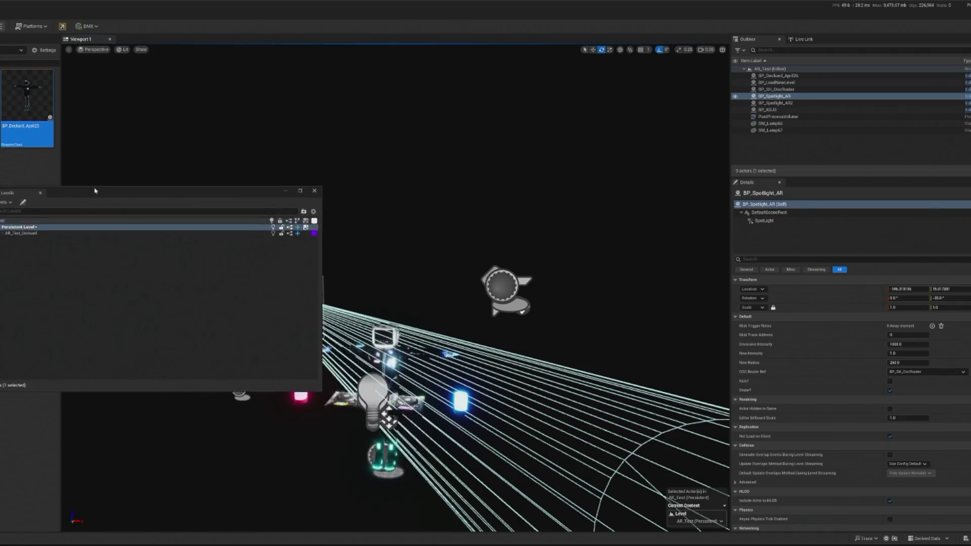
{"action": "left_click", "coordinate": [5, 205]}
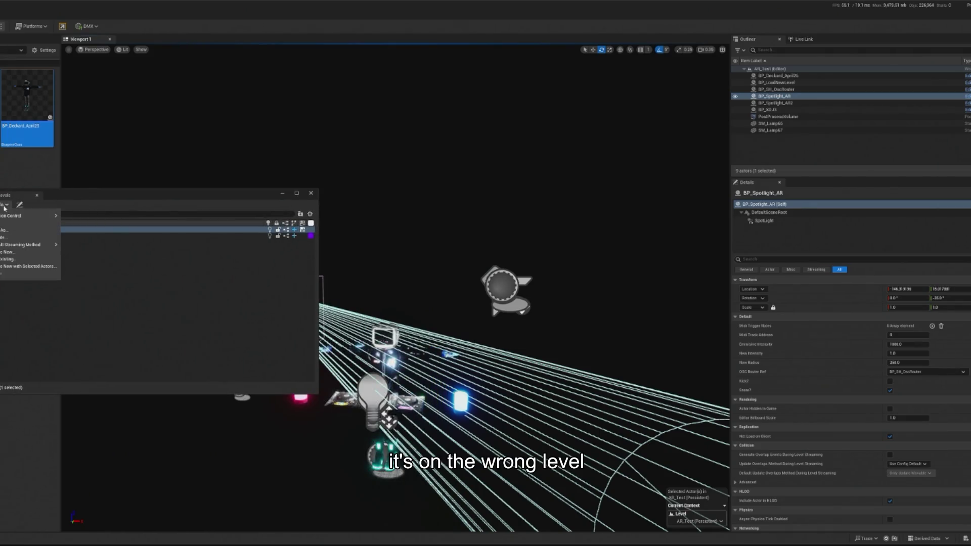
{"action": "left_click", "coordinate": [56, 207]}
Inspect the Persistent Level's options, move the Levels window aside, and select BP_Spotlight_AR2.
{"action": "right_click", "coordinate": [1, 232]}
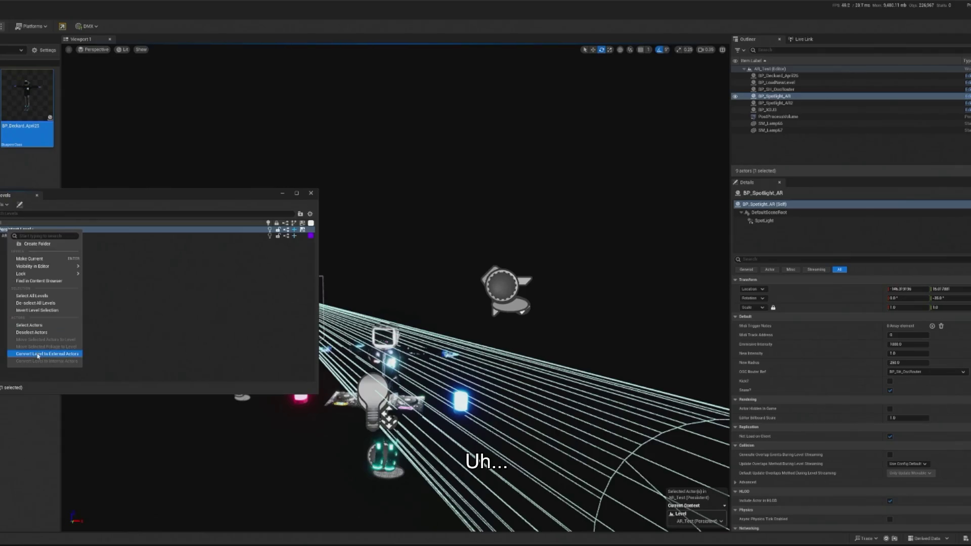
{"action": "left_click_drag", "start_coordinate": [166, 208], "coordinate": [83, 225]}
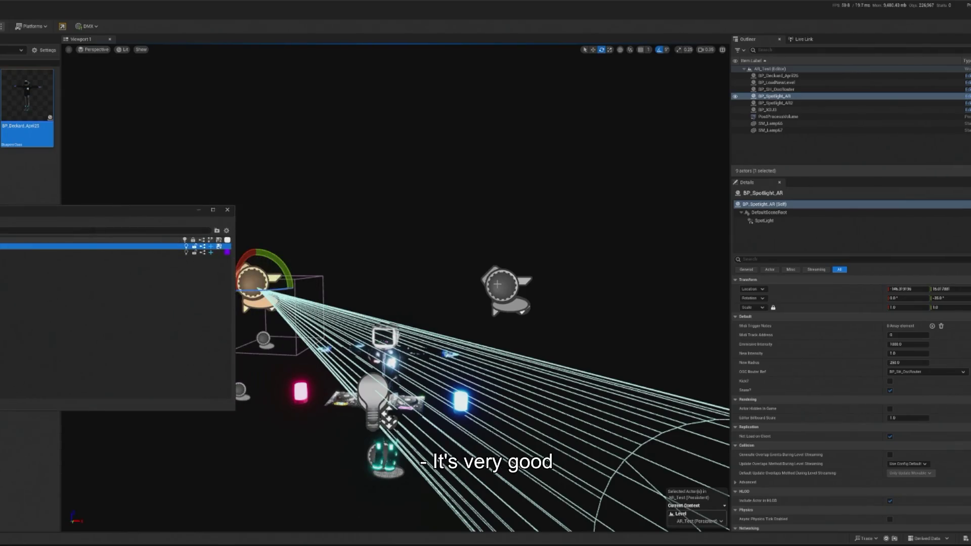
{"action": "left_click", "coordinate": [498, 284]}
{"action": "right_click", "coordinate": [0, 247]}
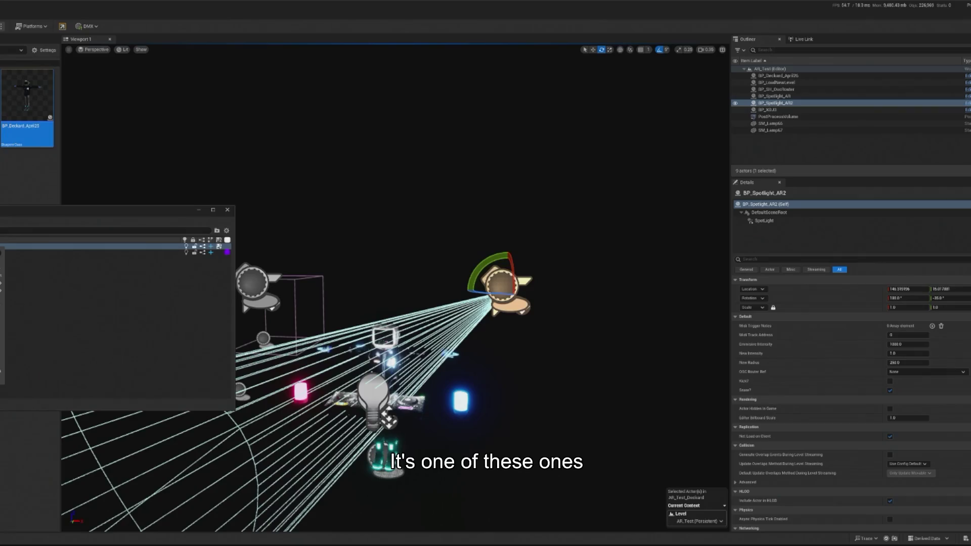
{"action": "left_click", "coordinate": [2, 311]}
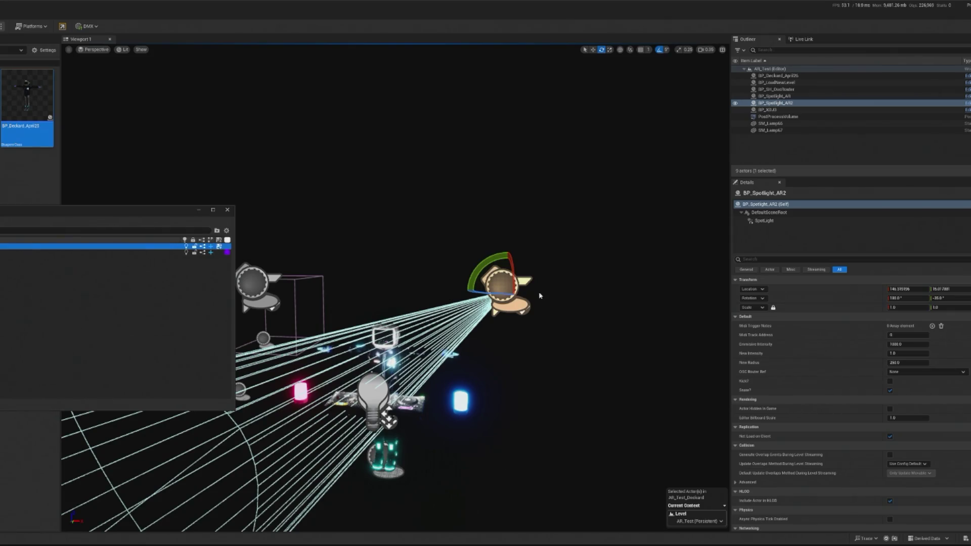
{"action": "right_click", "coordinate": [504, 286]}
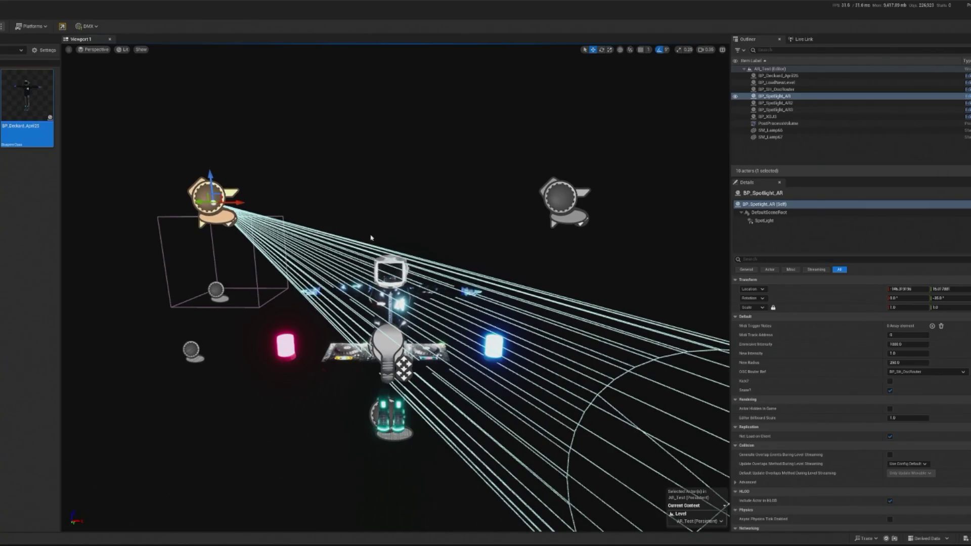
Frame BP_Spotlight_AR2 and BP_Spotlight_AR, pull back to the whole stage, and start a play test.
{"action": "double_click", "coordinate": [776, 102]}
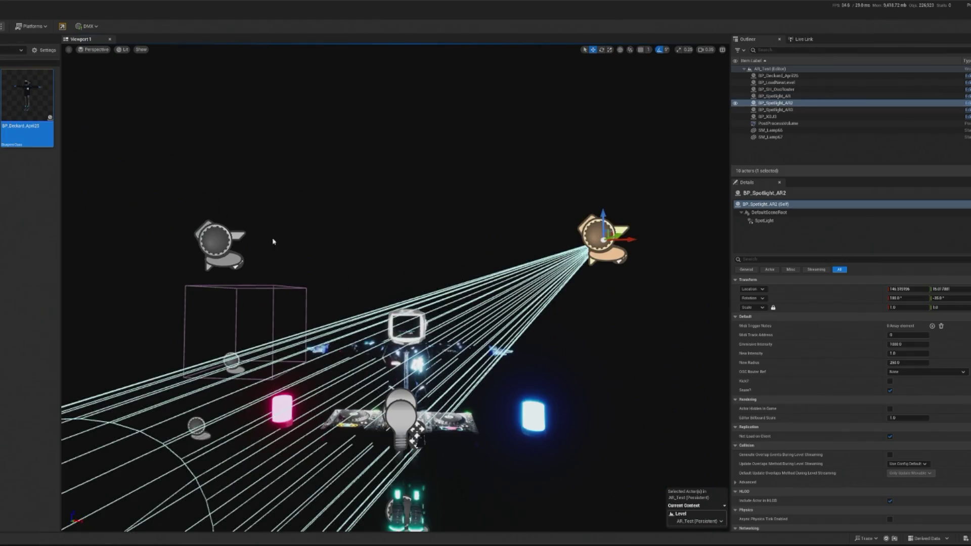
{"action": "double_click", "coordinate": [776, 96]}
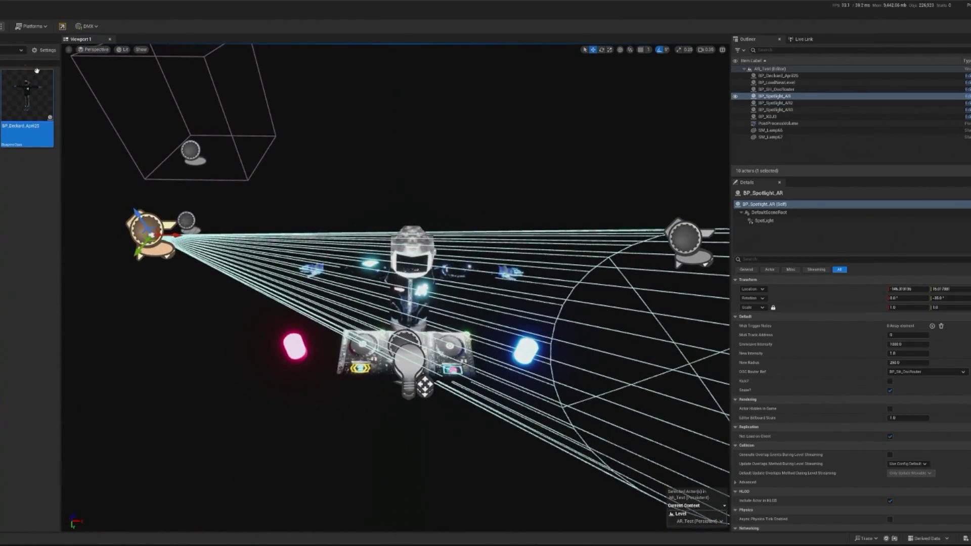
{"action": "left_click_drag", "start_coordinate": [169, 98], "coordinate": [169, 98]}
{"action": "key", "text": "alt+p"}
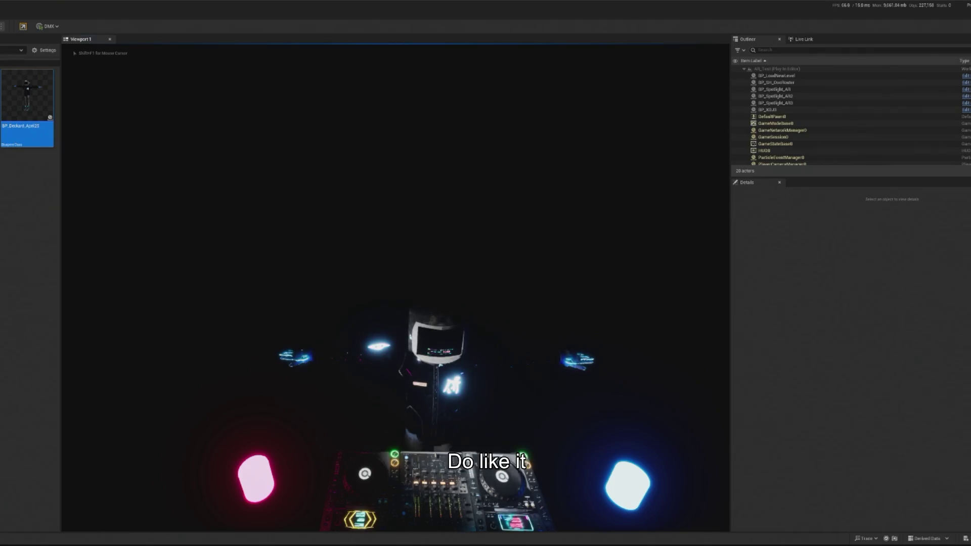
{"action": "key", "text": "shift+F1"}
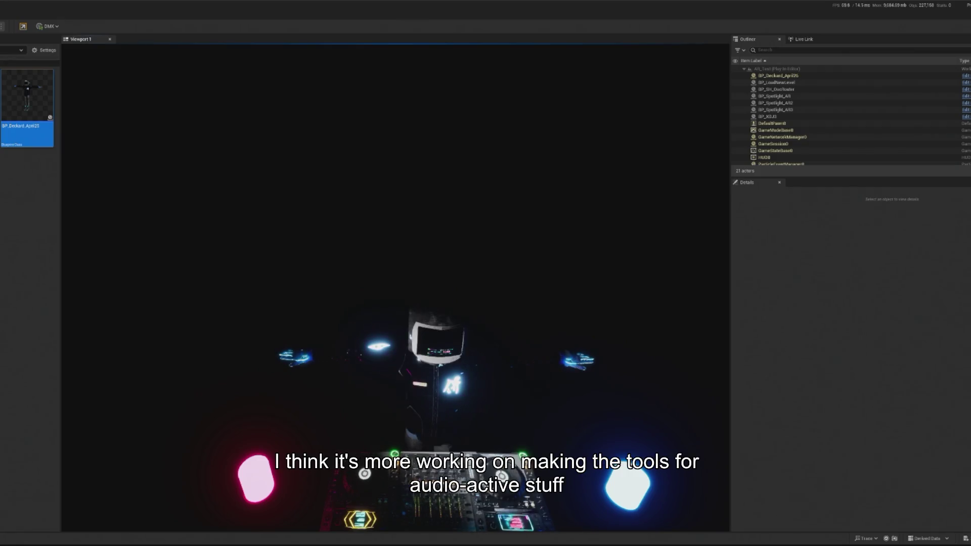
Watch the lights react in the running game view, then stop the play test.
{"action": "left_click", "coordinate": [395, 289]}
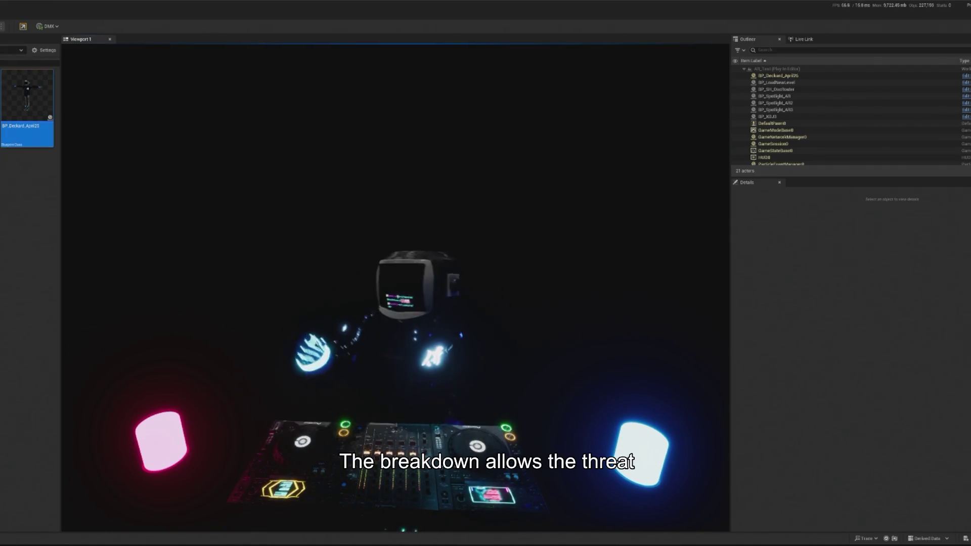
{"action": "key", "text": "Escape"}
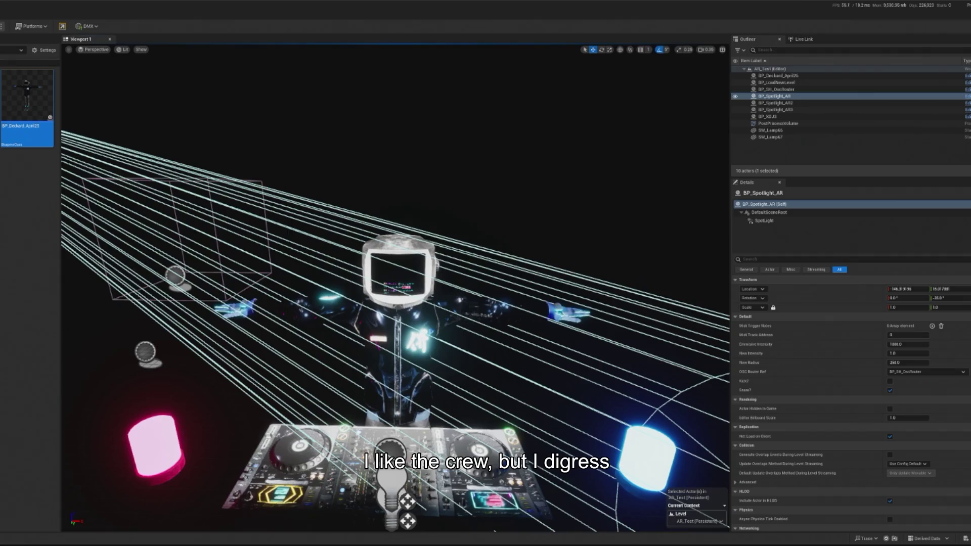
{"action": "key", "text": "alt+p"}
{"action": "left_click", "coordinate": [114, 196]}
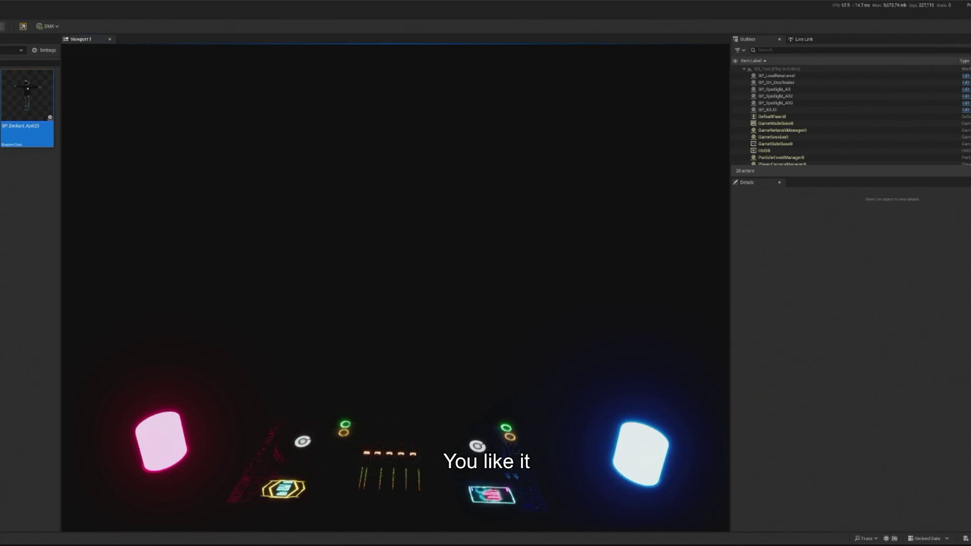
{"action": "key", "text": "shift+F1"}
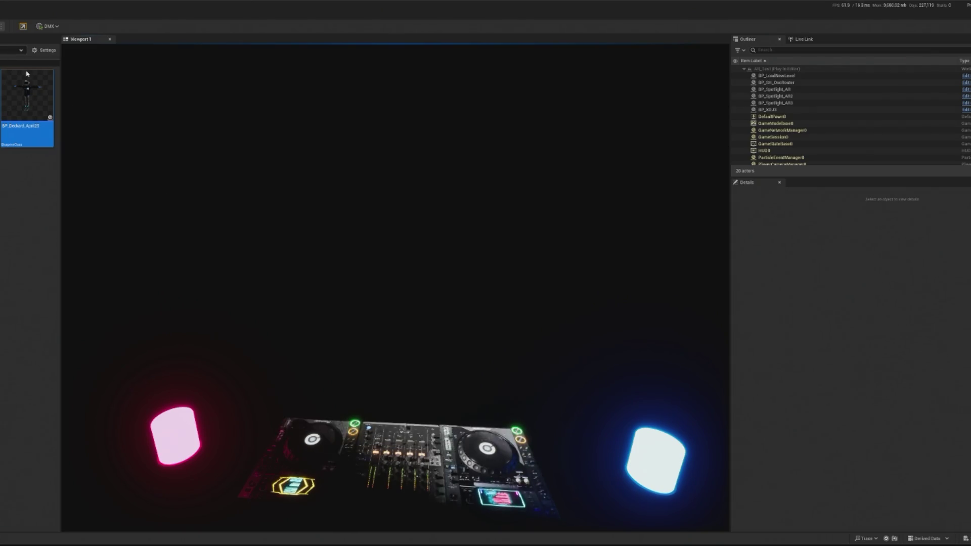
{"action": "left_click_drag", "start_coordinate": [27, 73], "coordinate": [96, 83]}
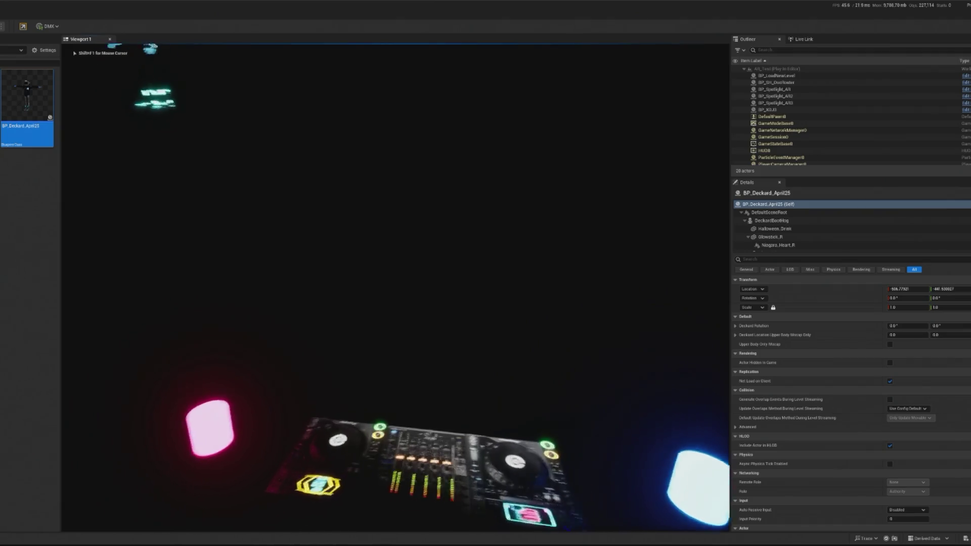
{"action": "key", "text": "Escape"}
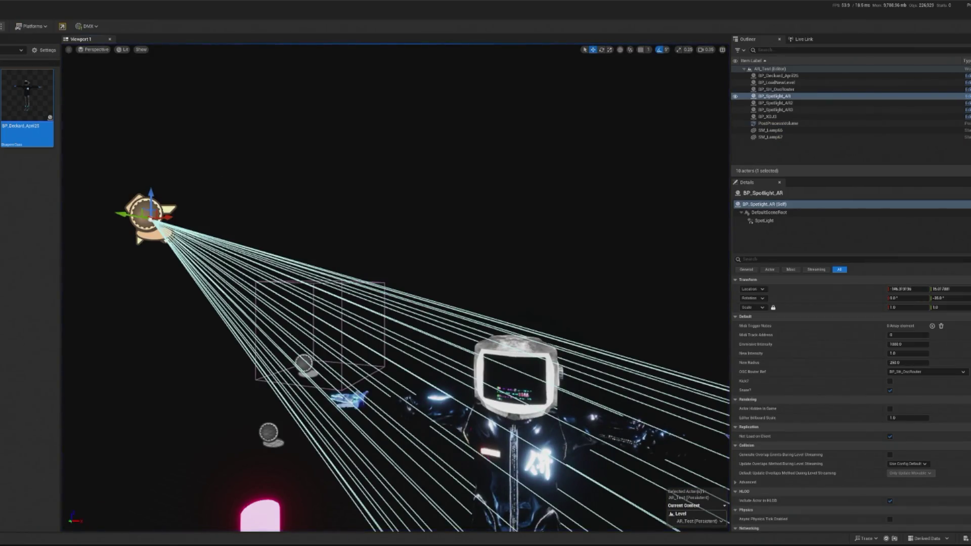
{"action": "key", "text": "alt+p"}
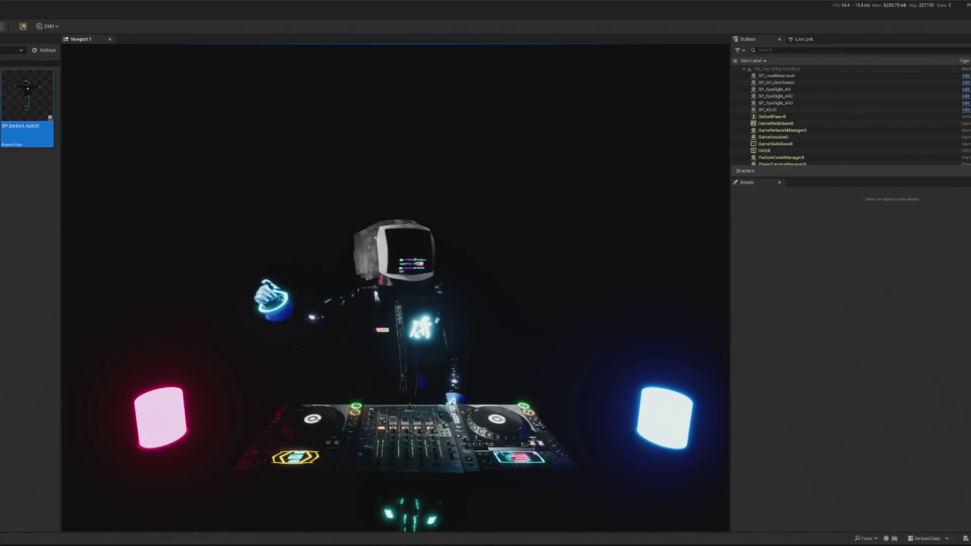
{"action": "key", "text": "Escape"}
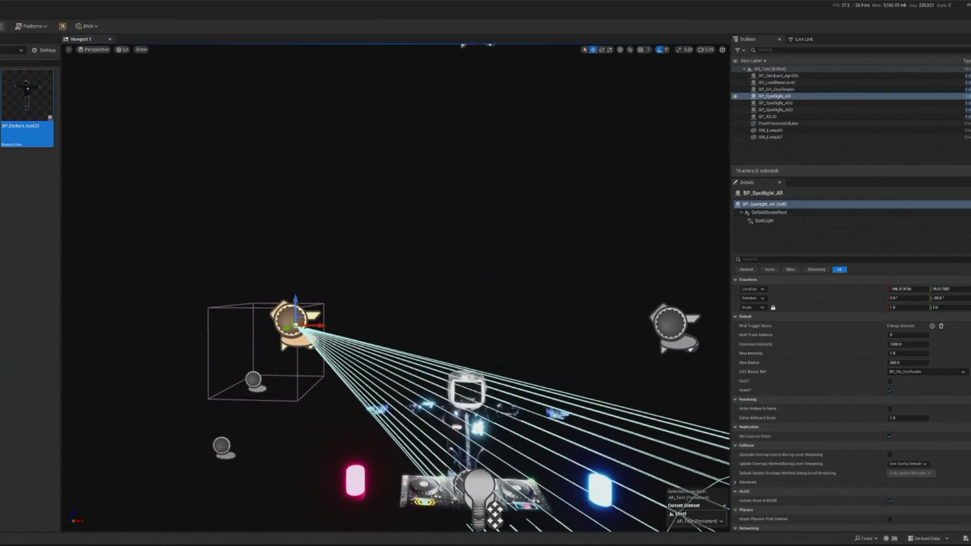
Lower the left and right spotlights inside their boxes.
{"action": "mouse_move", "coordinate": [295, 306]}
{"action": "left_mouse_down"}
{"action": "mouse_move", "coordinate": [293, 374]}
{"action": "mouse_move", "coordinate": [377, 384]}
{"action": "left_mouse_up"}
{"action": "key", "text": "e"}
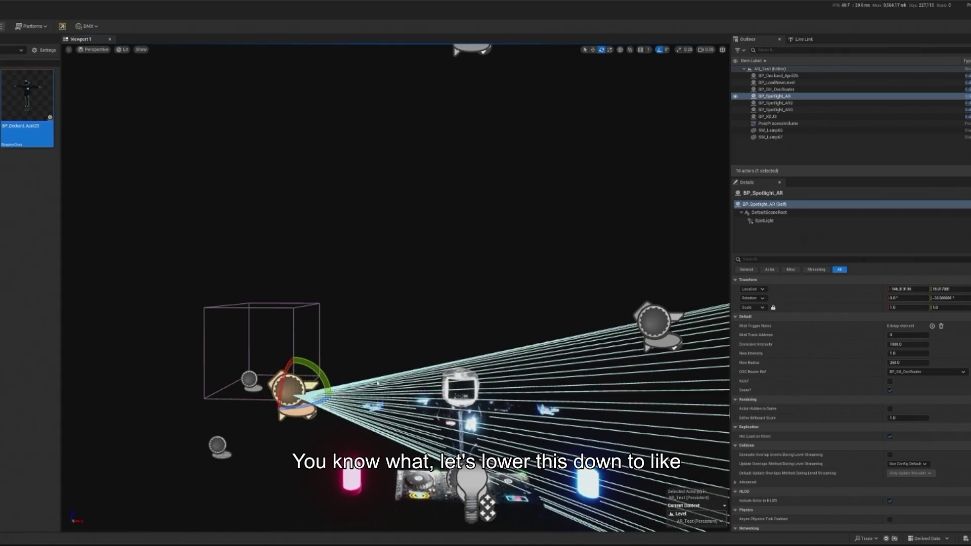
{"action": "scroll", "coordinate": [377, 383], "scroll_direction": "down", "scroll_amount": 3}
{"action": "left_click", "coordinate": [503, 302]}
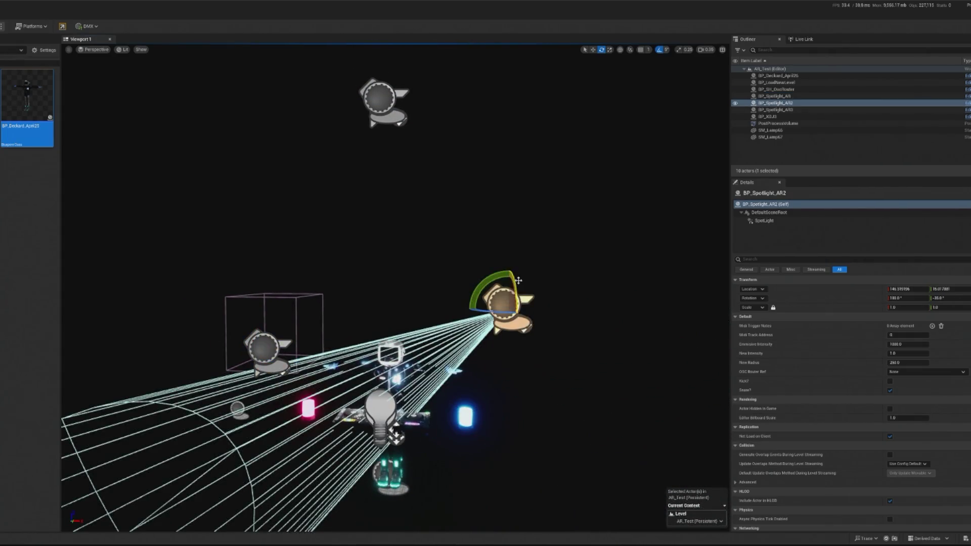
{"action": "key", "text": "w"}
{"action": "left_click_drag", "start_coordinate": [508, 290], "coordinate": [509, 341]}
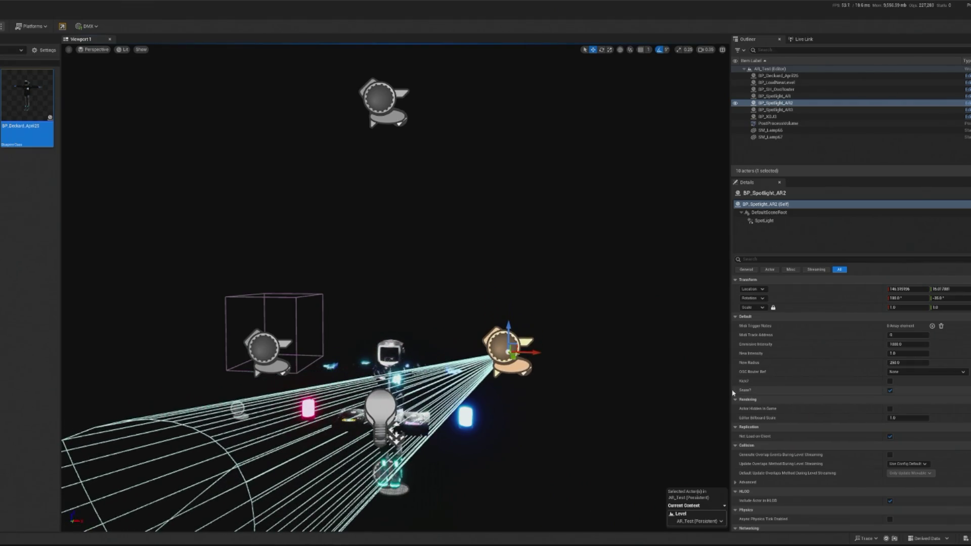
Compare both spotlights' positions and tilt BP_Spotlight_AR2's beam up to -10.
{"action": "left_click", "coordinate": [263, 347]}
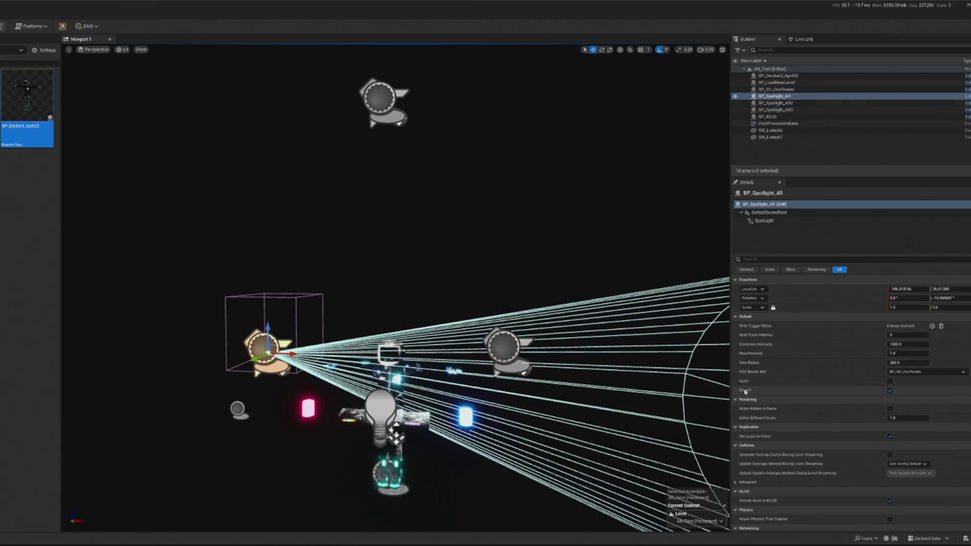
{"action": "left_click", "coordinate": [905, 289]}
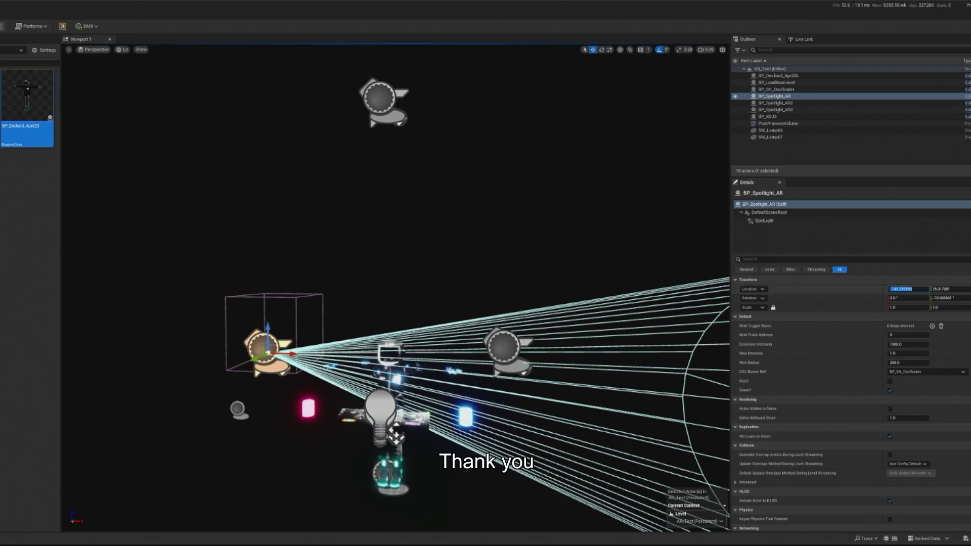
{"action": "left_click", "coordinate": [503, 346]}
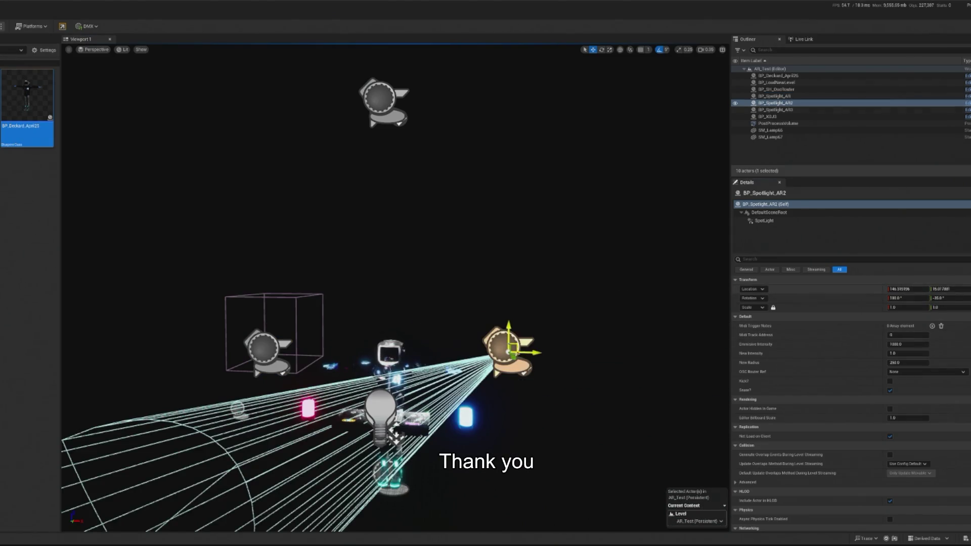
{"action": "left_click", "coordinate": [265, 346]}
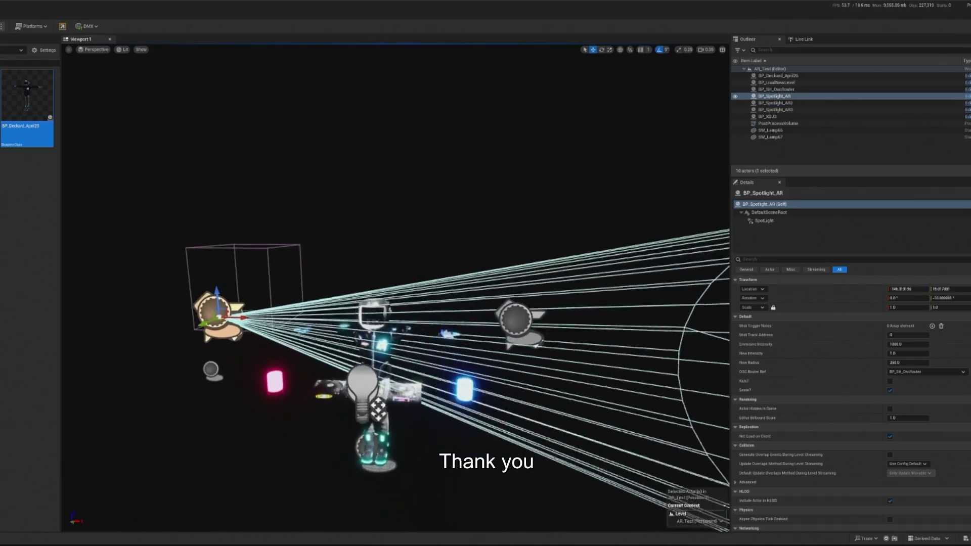
{"action": "left_click", "coordinate": [651, 357]}
{"action": "key", "text": "e"}
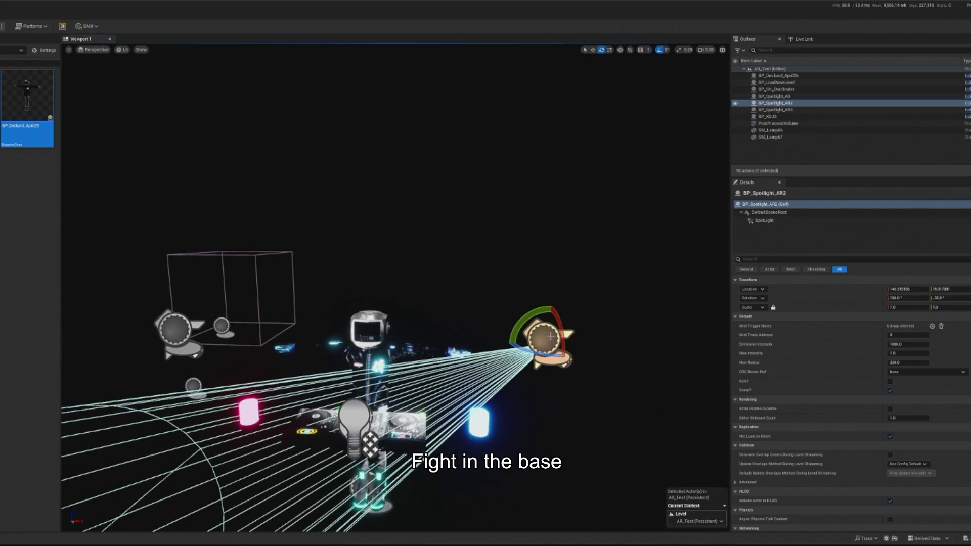
{"action": "left_click_drag", "start_coordinate": [550, 335], "coordinate": [288, 337]}
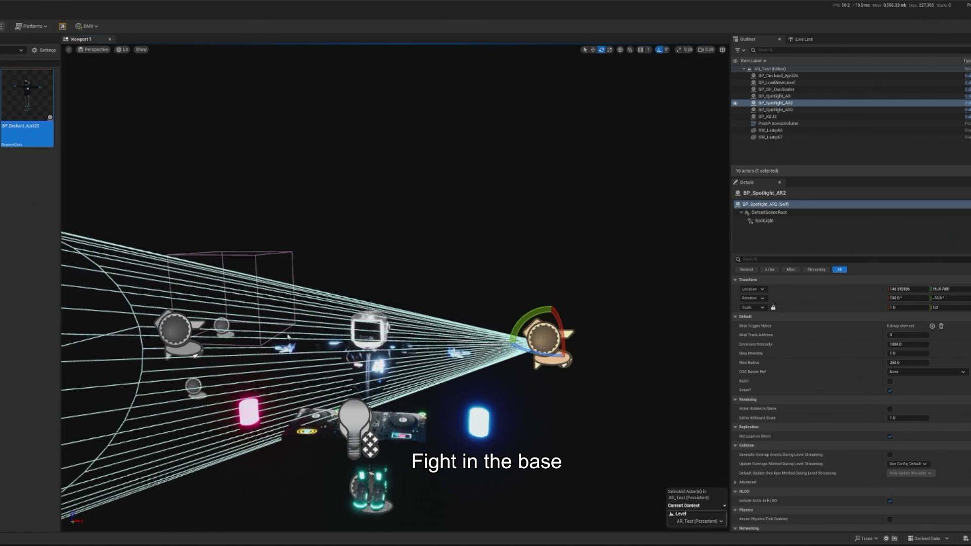
{"action": "left_click", "coordinate": [174, 331]}
{"action": "left_click", "coordinate": [544, 338]}
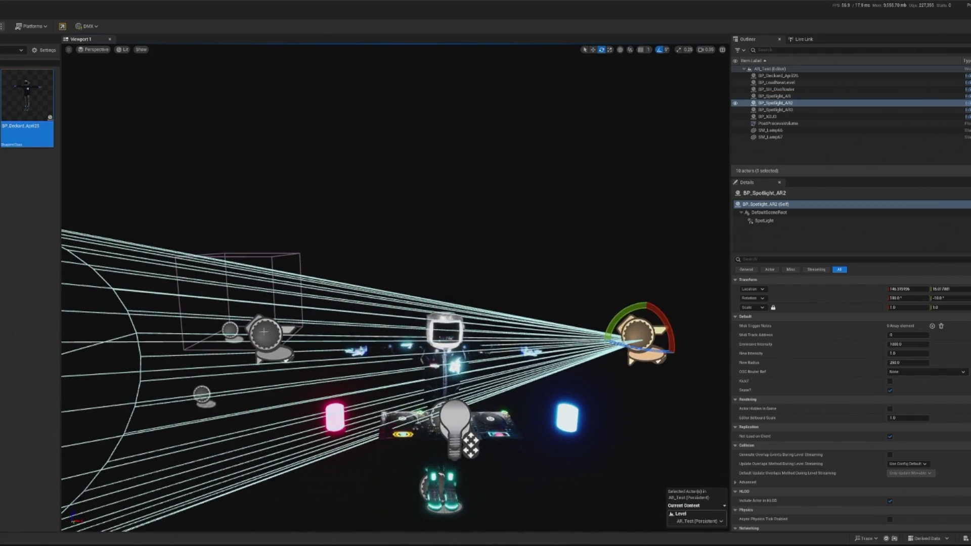
{"action": "left_click", "coordinate": [271, 334]}
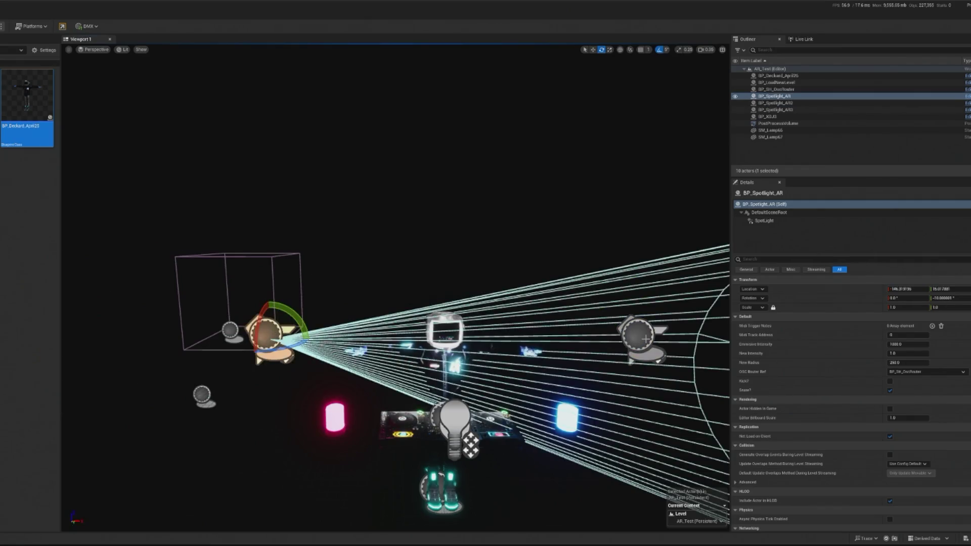
{"action": "left_click", "coordinate": [645, 339]}
Set BP_Spotlight_AR2's OSC Router Ref to BP_SH_OscRouter and start a play test.
{"action": "left_click", "coordinate": [925, 372]}
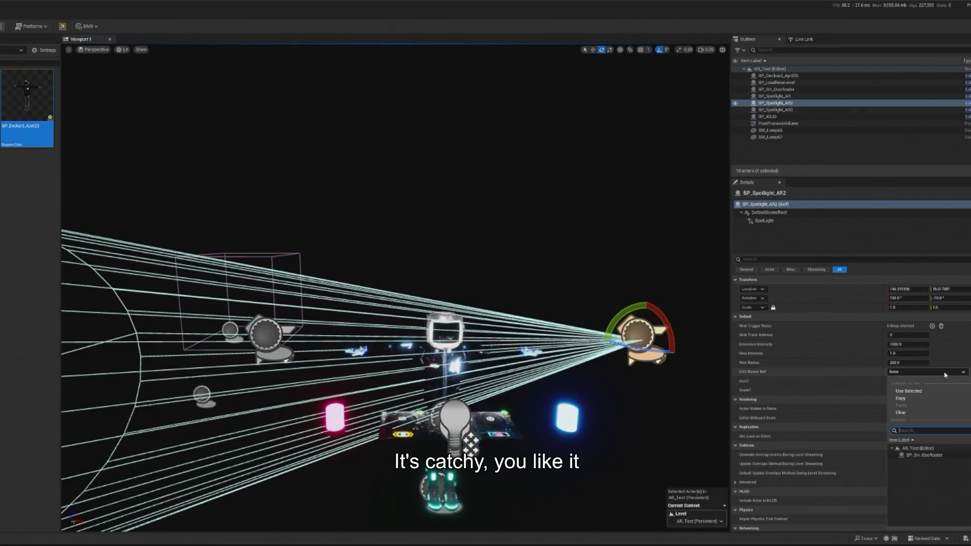
{"action": "left_click", "coordinate": [928, 455]}
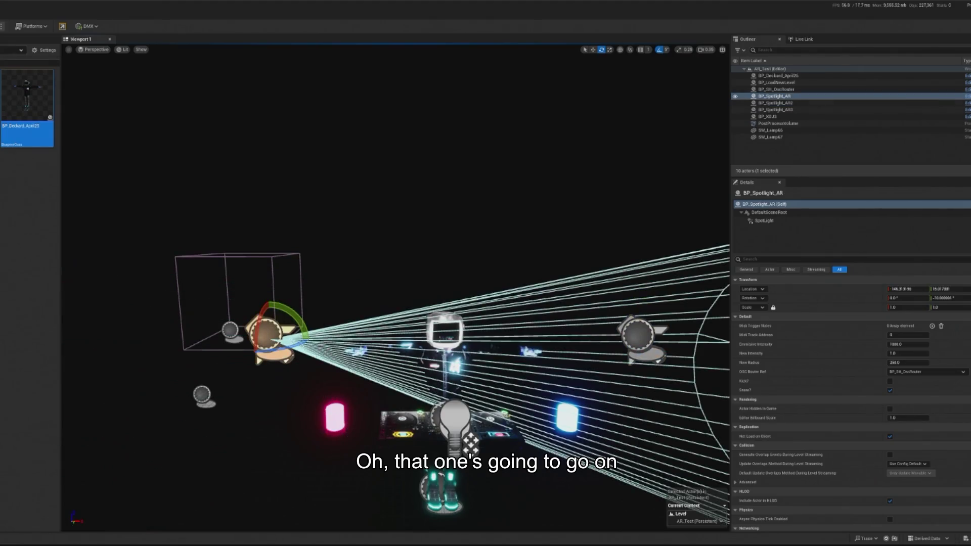
{"action": "key", "text": "alt+p"}
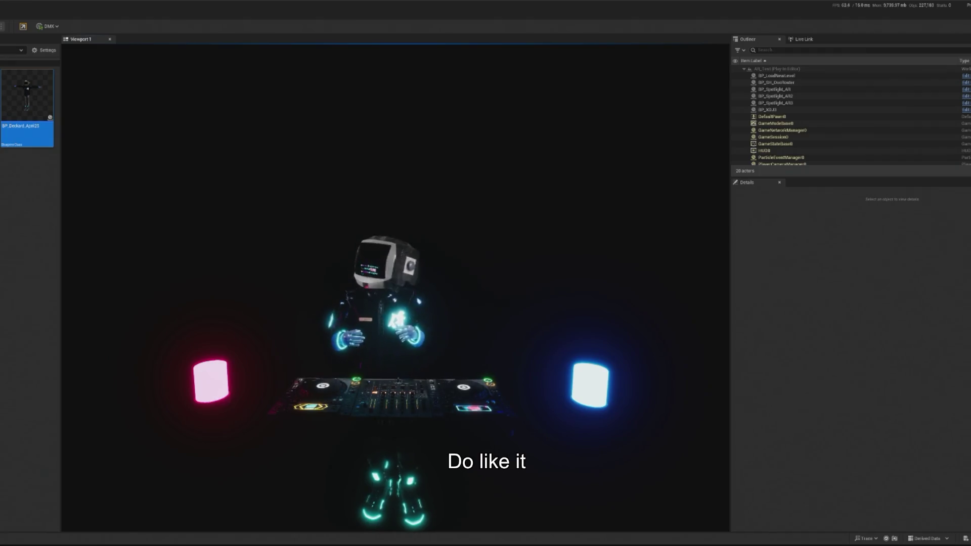
{"action": "key", "text": "Escape"}
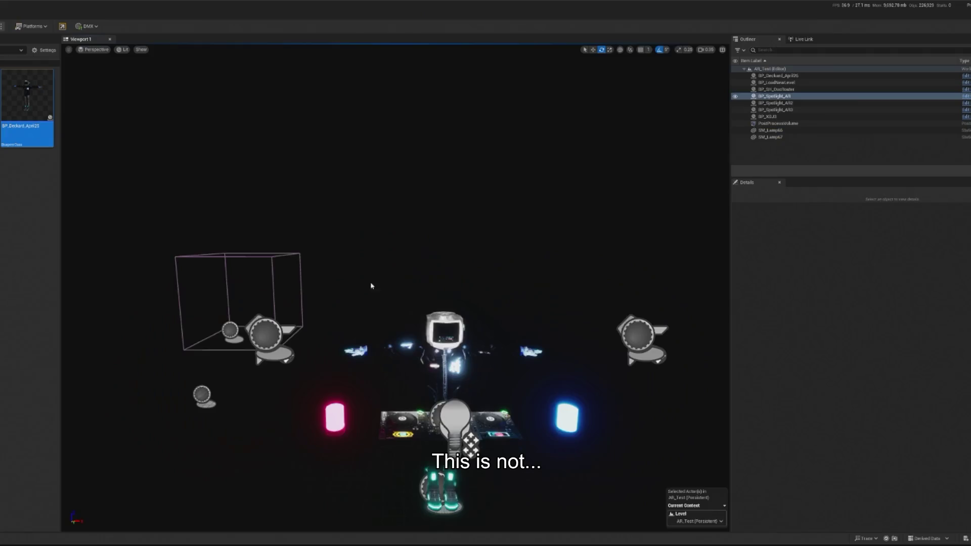
{"action": "key", "text": "f"}
{"action": "left_click", "coordinate": [405, 299]}
{"action": "key", "text": "f"}
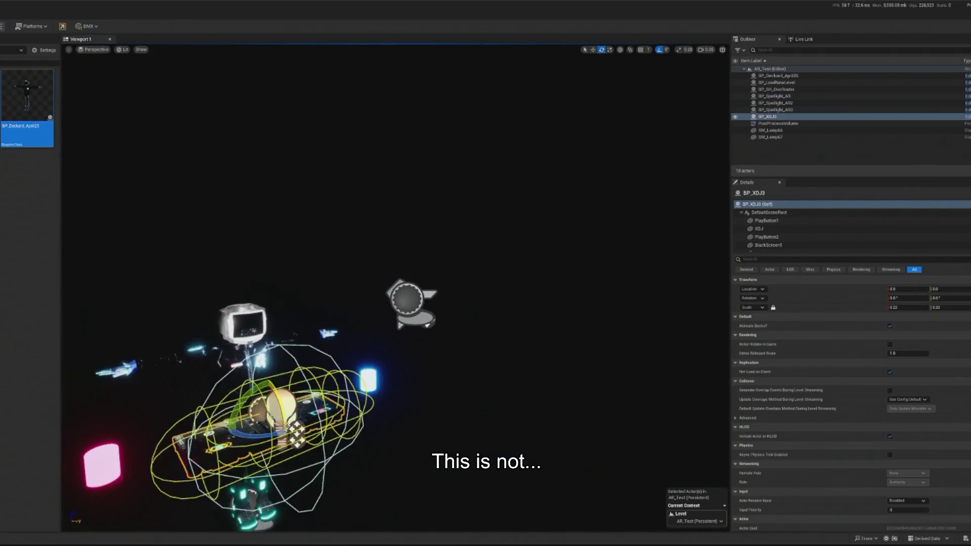
{"action": "mouse_move", "coordinate": [299, 182]}
{"action": "left_mouse_down"}
{"action": "mouse_move", "coordinate": [283, 166]}
{"action": "mouse_move", "coordinate": [324, 192]}
{"action": "mouse_move", "coordinate": [300, 182]}
{"action": "left_mouse_up"}
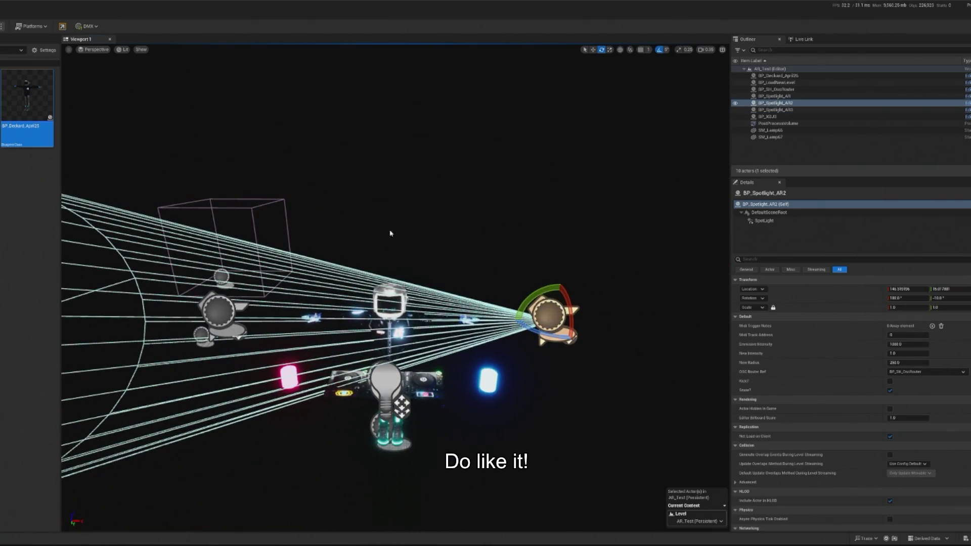
Spread the spotlights to X 154.6 on the right and -155.4 on the left, then play-test the scene.
{"action": "mouse_move", "coordinate": [390, 233]}
{"action": "left_mouse_down"}
{"action": "mouse_move", "coordinate": [390, 202]}
{"action": "mouse_move", "coordinate": [395, 238]}
{"action": "mouse_move", "coordinate": [515, 320]}
{"action": "left_mouse_up"}
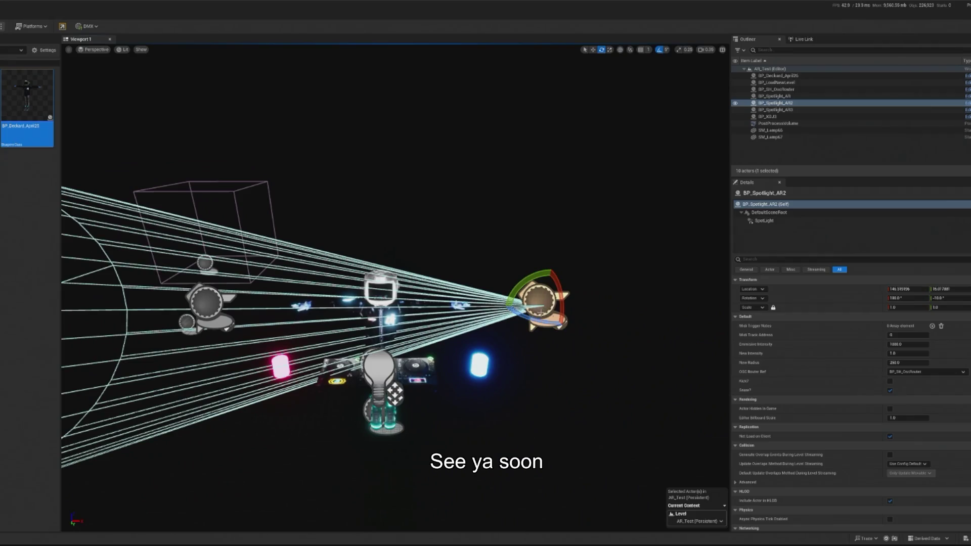
{"action": "key", "text": "w"}
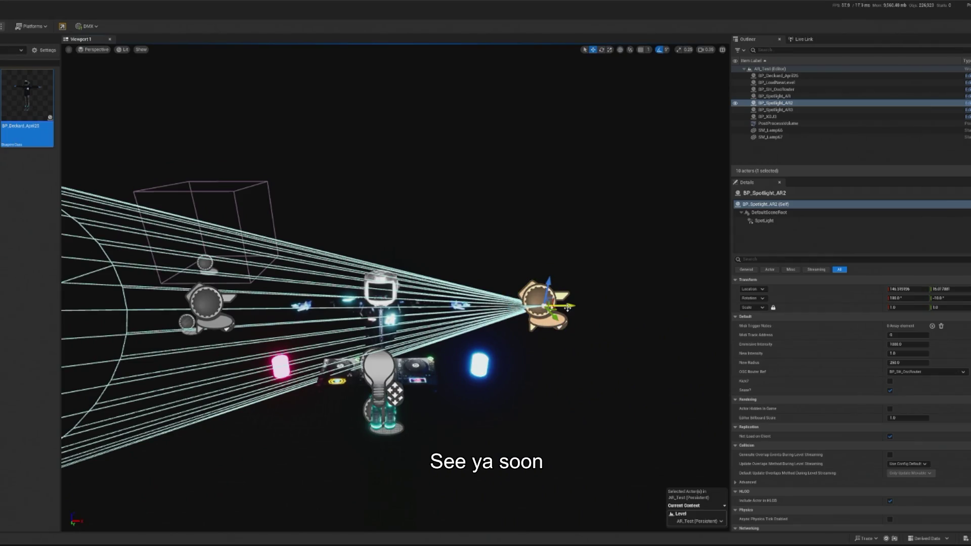
{"action": "left_click_drag", "start_coordinate": [567, 307], "coordinate": [578, 306]}
{"action": "left_click", "coordinate": [207, 303]}
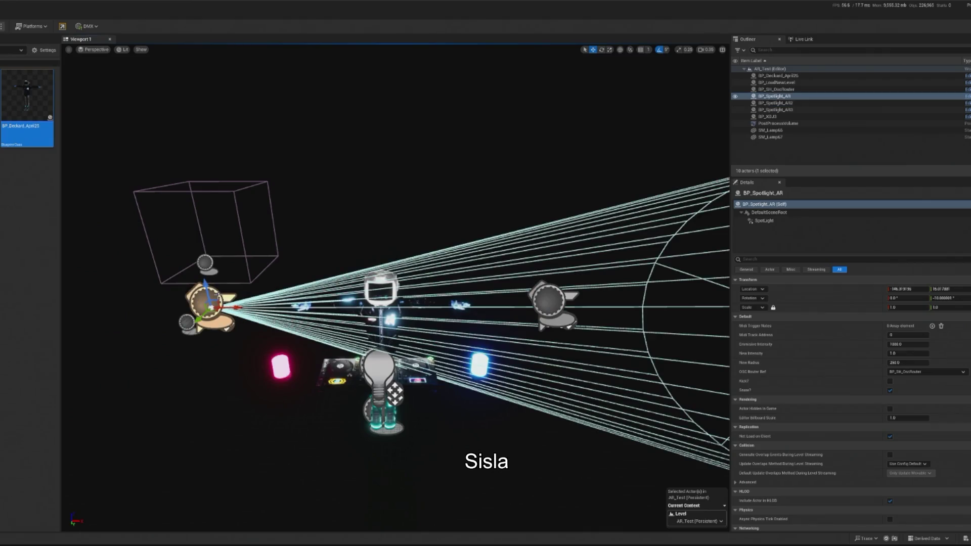
{"action": "left_click_drag", "start_coordinate": [234, 307], "coordinate": [225, 307]}
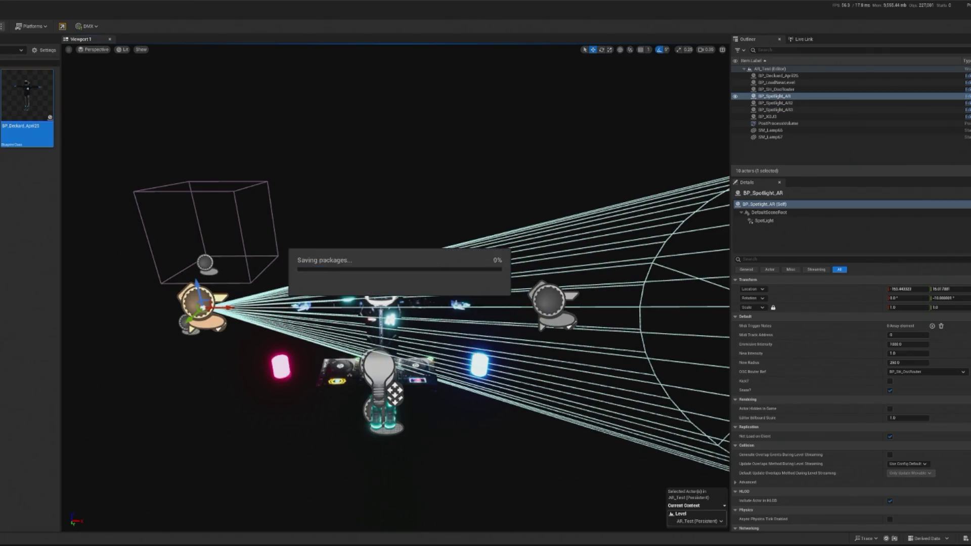
{"action": "key", "text": "alt+p"}
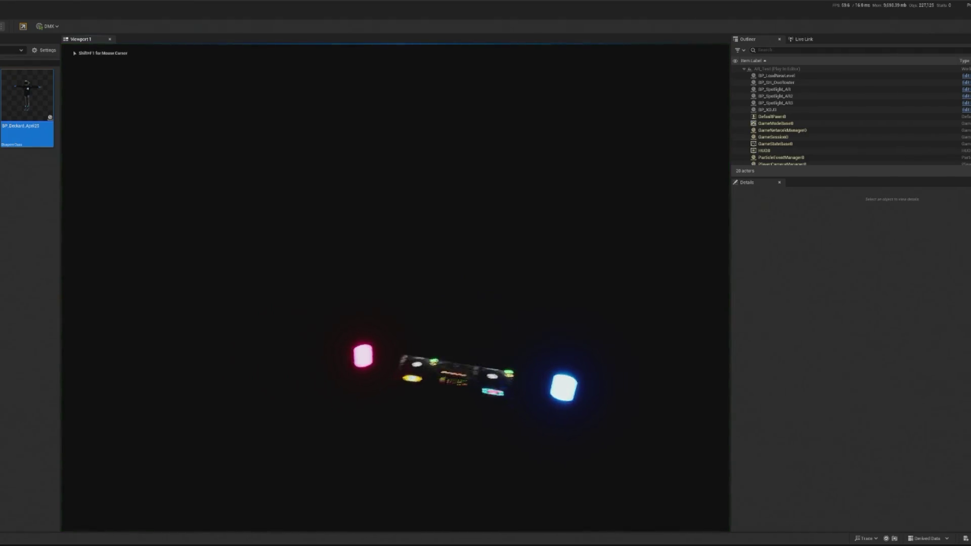
{"action": "left_click", "coordinate": [205, 224]}
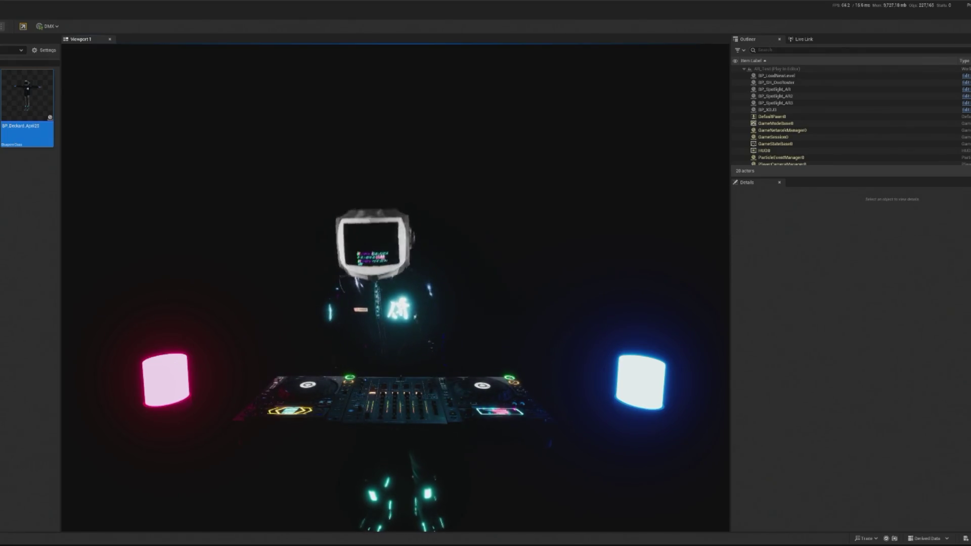
End the play session and make BP_Spotlight_AR2's SpotLight colour pink.
{"action": "key", "text": "Escape"}
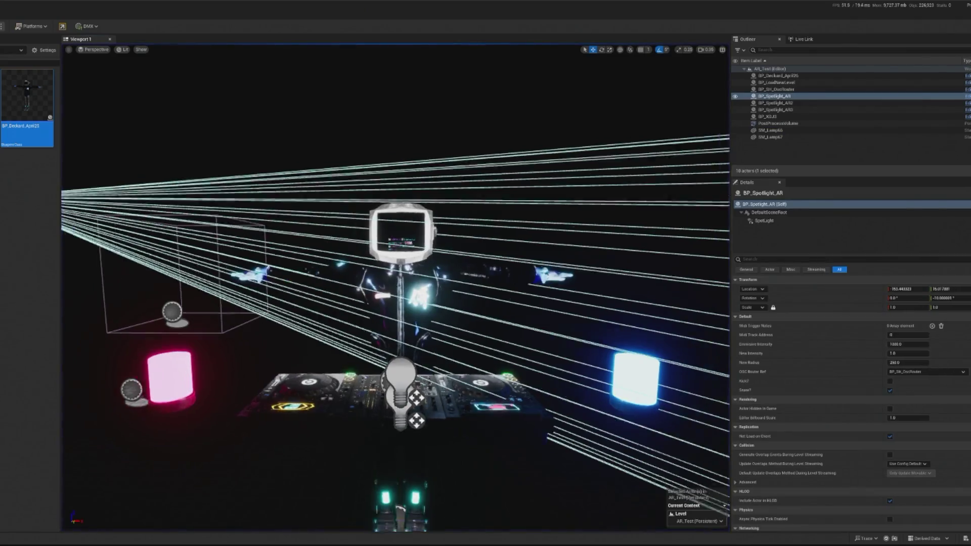
{"action": "right_click", "coordinate": [589, 247]}
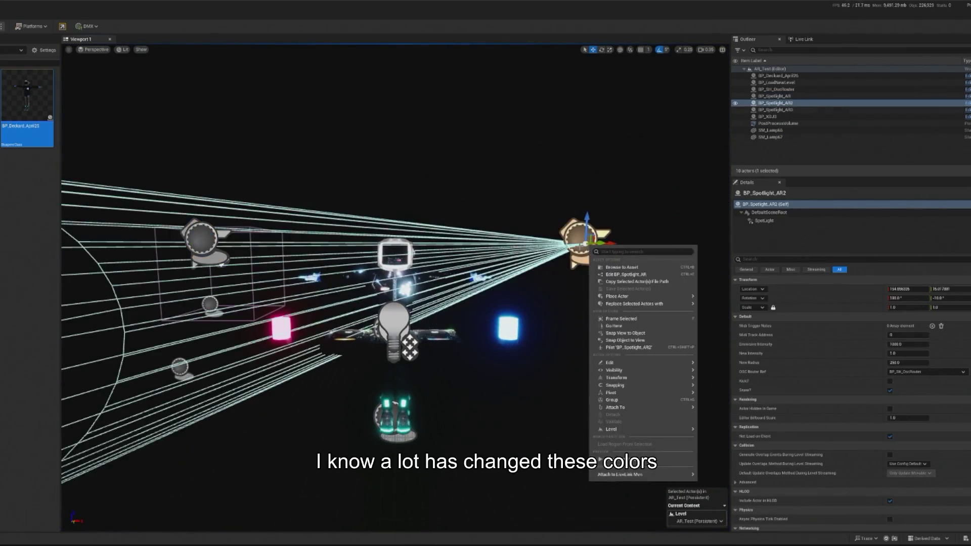
{"action": "left_click", "coordinate": [764, 220]}
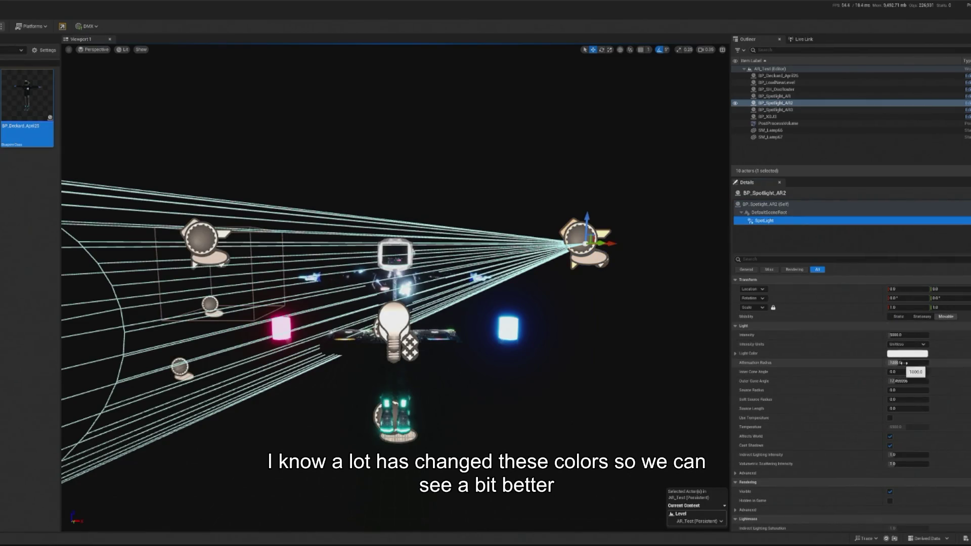
{"action": "left_click", "coordinate": [908, 380]}
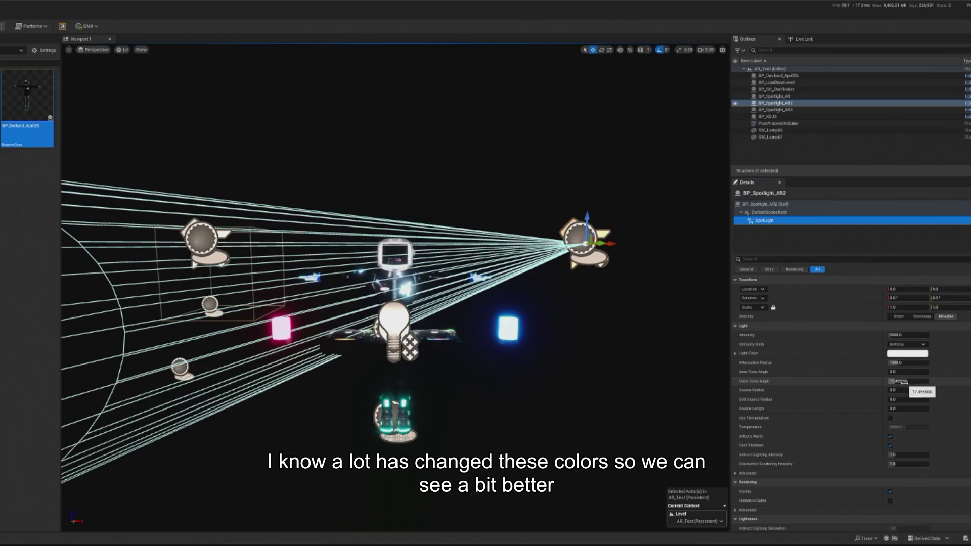
{"action": "left_click", "coordinate": [907, 354]}
{"action": "left_click", "coordinate": [964, 415]}
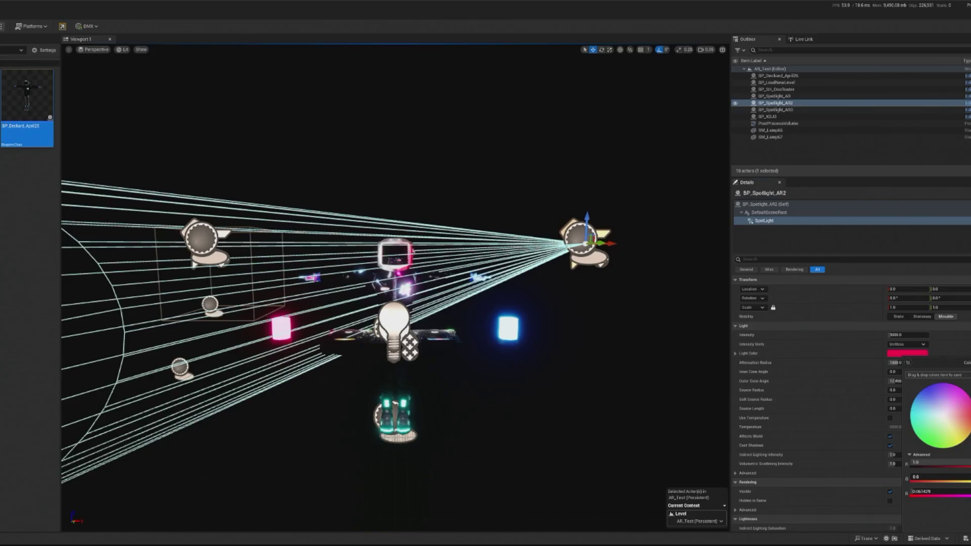
{"action": "left_click", "coordinate": [220, 247]}
Make BP_Spotlight_AR's SpotLight colour bright blue.
{"action": "left_click", "coordinate": [206, 245]}
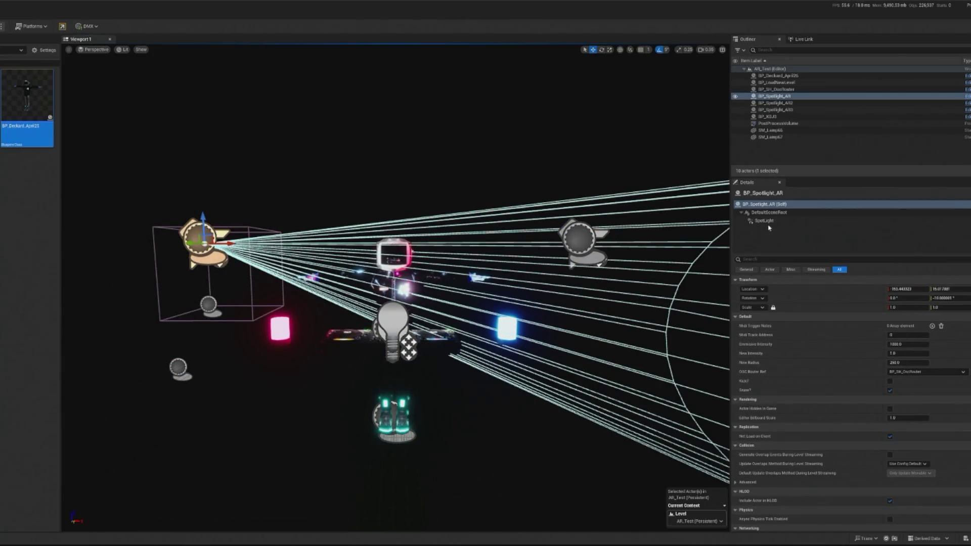
{"action": "left_click", "coordinate": [764, 221]}
{"action": "left_click", "coordinate": [914, 354]}
{"action": "left_click", "coordinate": [784, 387]}
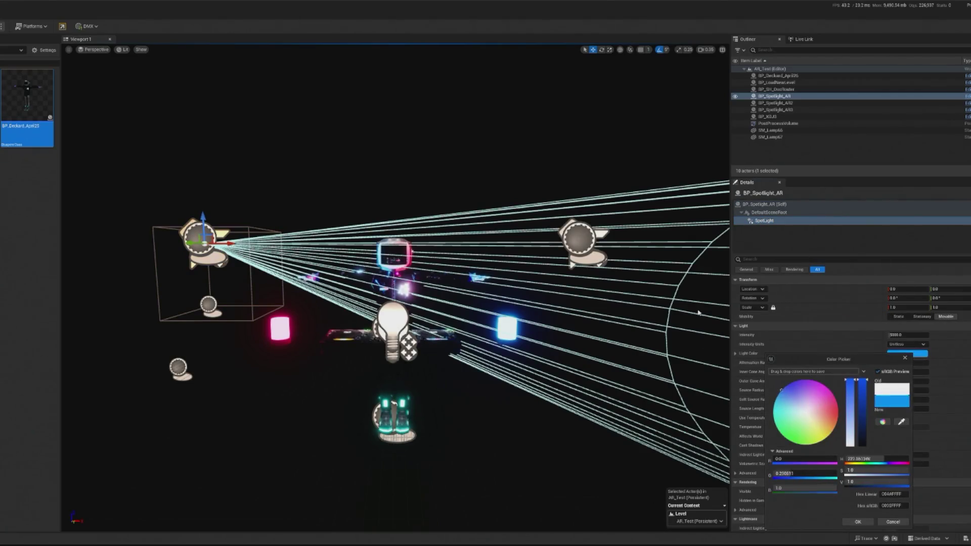
{"action": "left_click", "coordinate": [858, 521]}
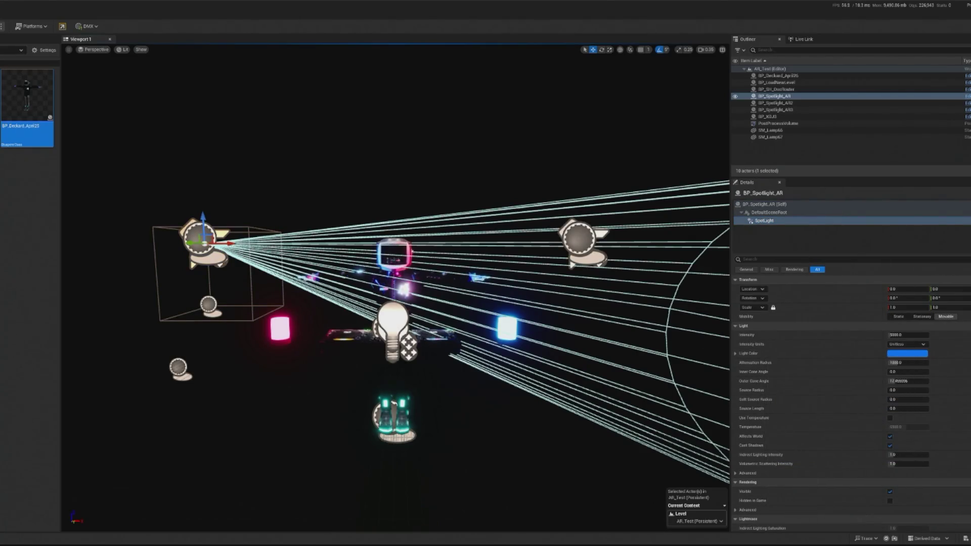
Play-test the new light colours, select BP_Spotlight_AR3, and play again.
{"action": "key", "text": "alt+p"}
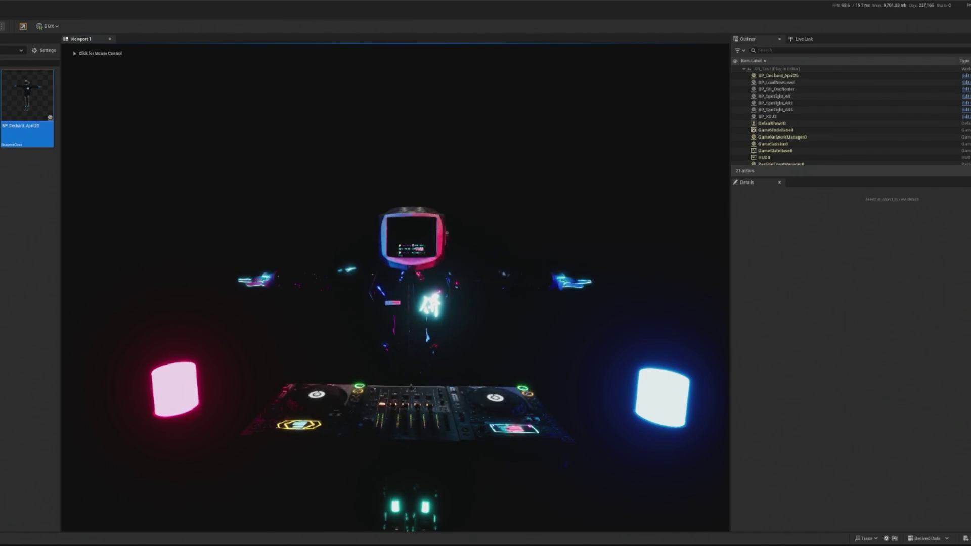
{"action": "left_click", "coordinate": [80, 249]}
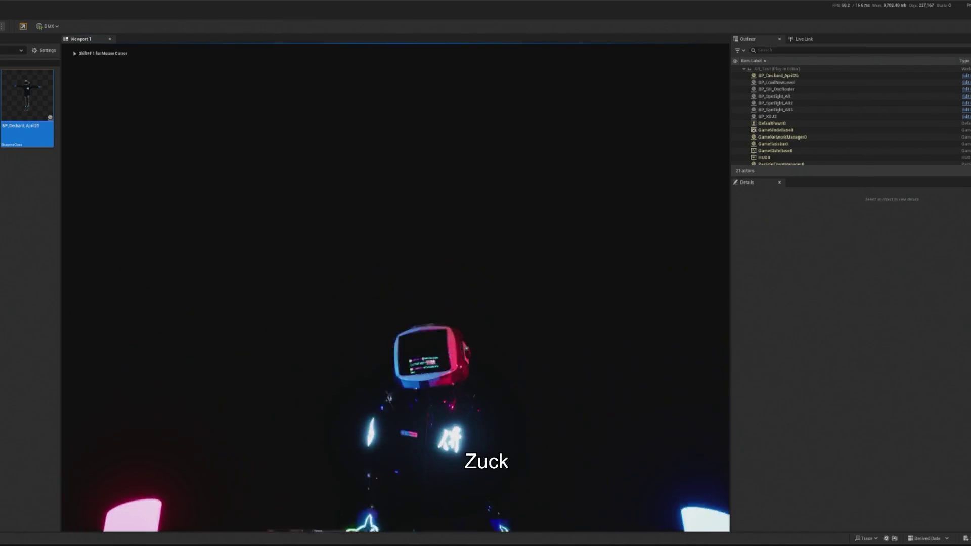
{"action": "key", "text": "Escape"}
{"action": "left_click", "coordinate": [277, 368]}
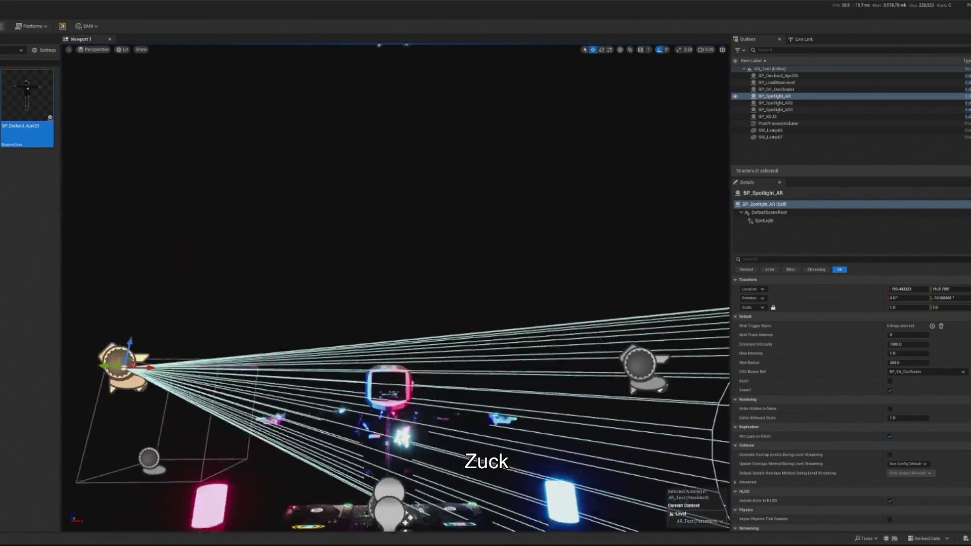
{"action": "scroll", "coordinate": [368, 276], "scroll_direction": "down", "scroll_amount": 5}
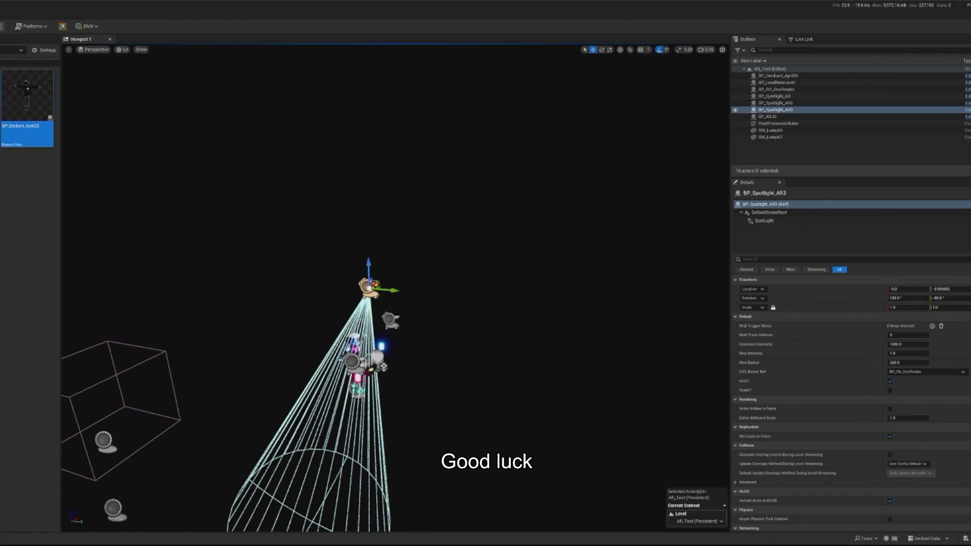
{"action": "key", "text": "alt+p"}
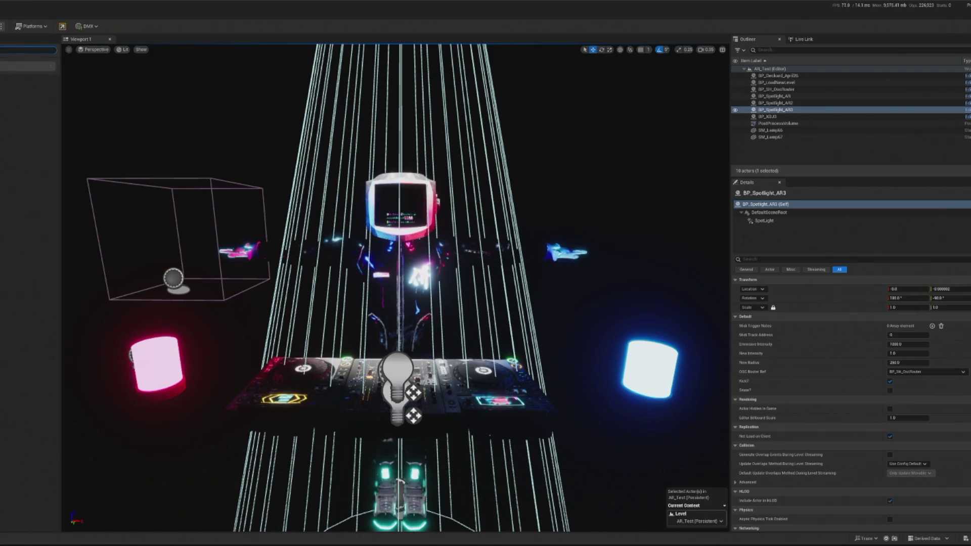
Add an Exponential Height Fog, lower its Fog Density to about 0.0098, and play the scene.
{"action": "left_click_drag", "start_coordinate": [28, 66], "coordinate": [212, 315]}
{"action": "scroll", "coordinate": [212, 316], "scroll_direction": "down", "scroll_amount": 3}
{"action": "scroll", "coordinate": [213, 315], "scroll_direction": "up", "scroll_amount": 3}
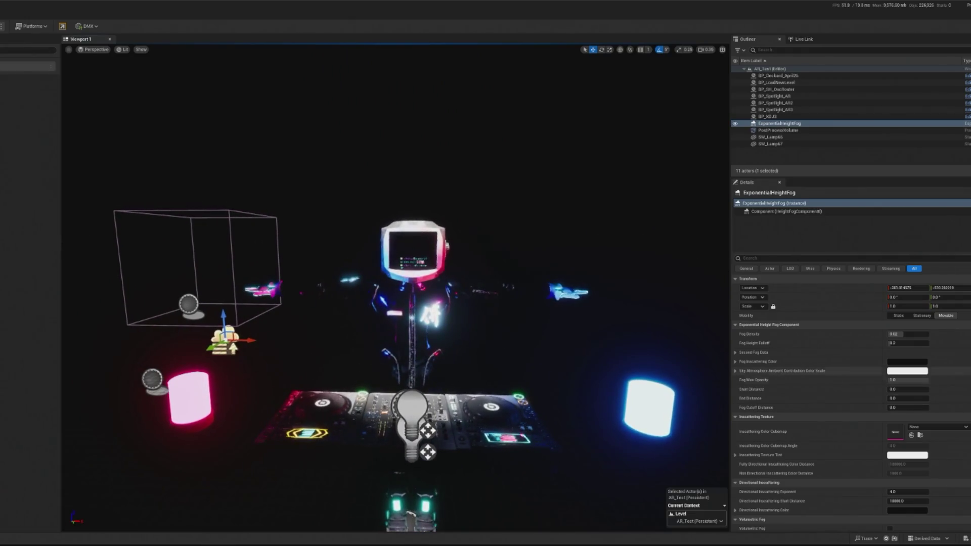
{"action": "left_click_drag", "start_coordinate": [908, 335], "coordinate": [898, 334]}
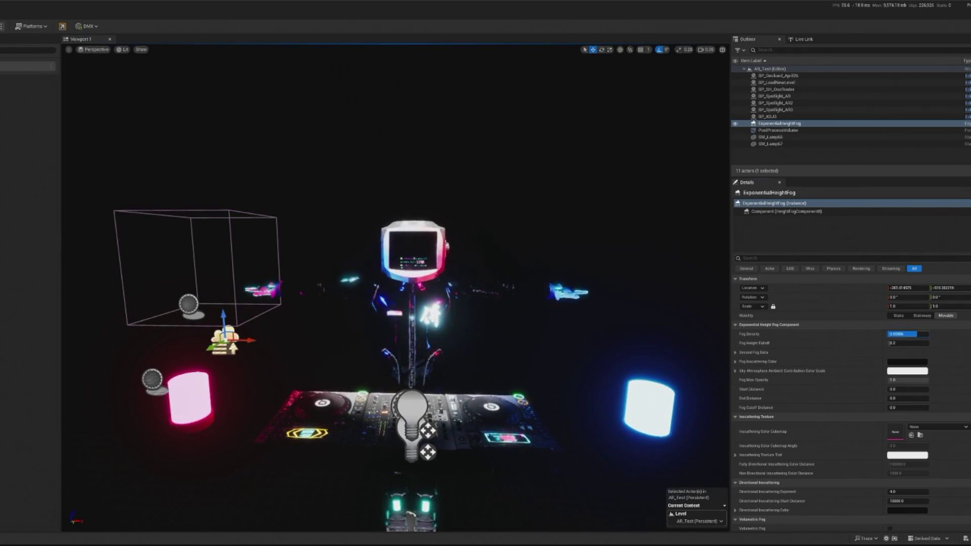
{"action": "key", "text": "alt+p"}
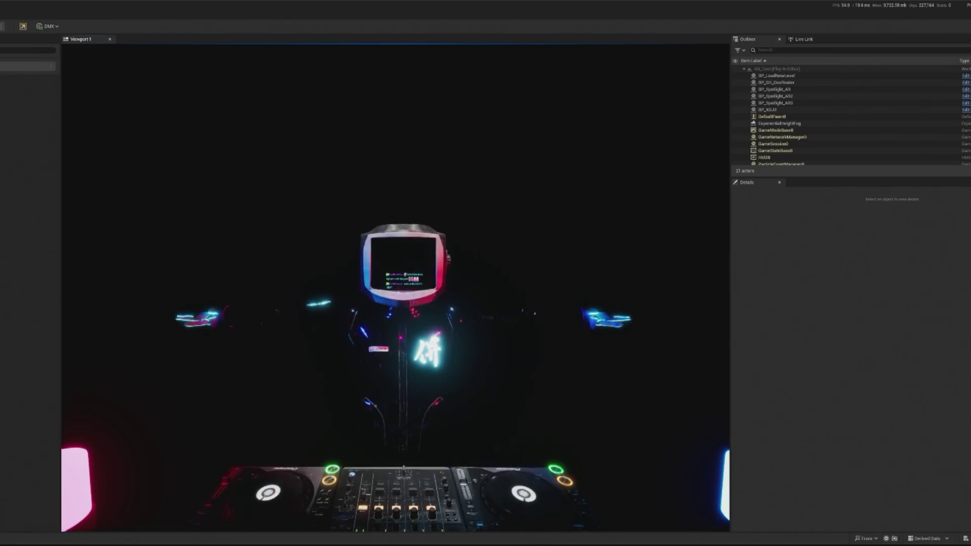
Watch the DJ scene animate in Play in Editor, toggling mouse control with Shift+F1.
{"action": "key", "text": "shift+F1"}
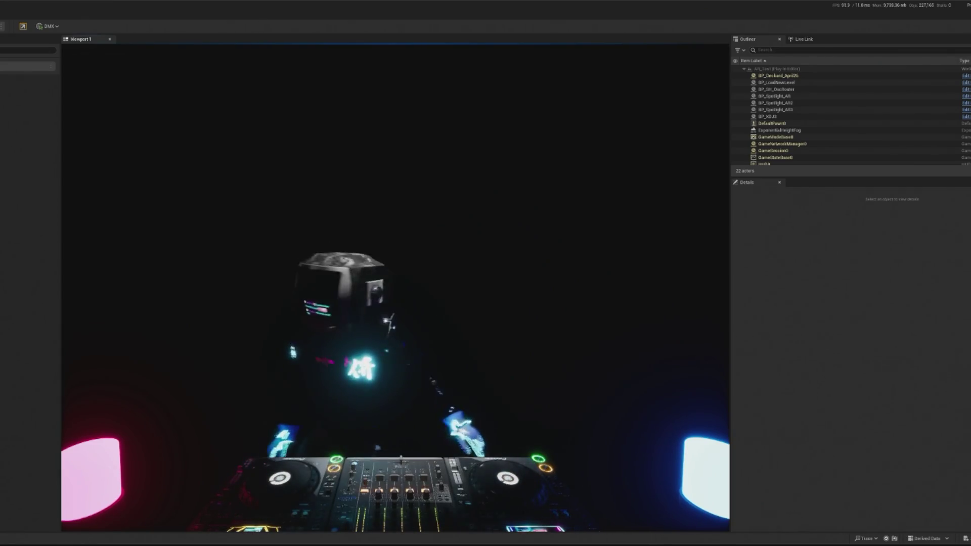
{"action": "key", "text": "shift+F1"}
{"action": "left_click", "coordinate": [245, 439]}
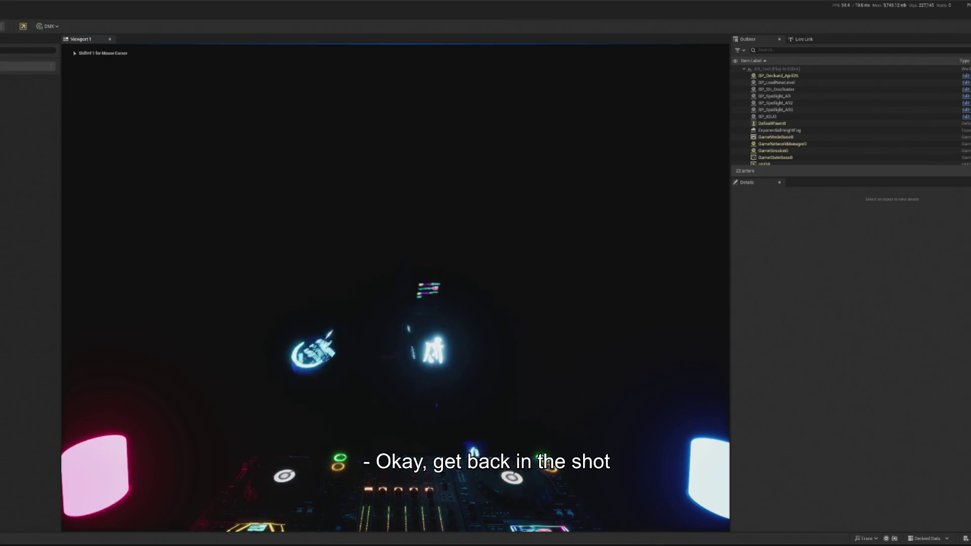
{"action": "key", "text": "shift+F1"}
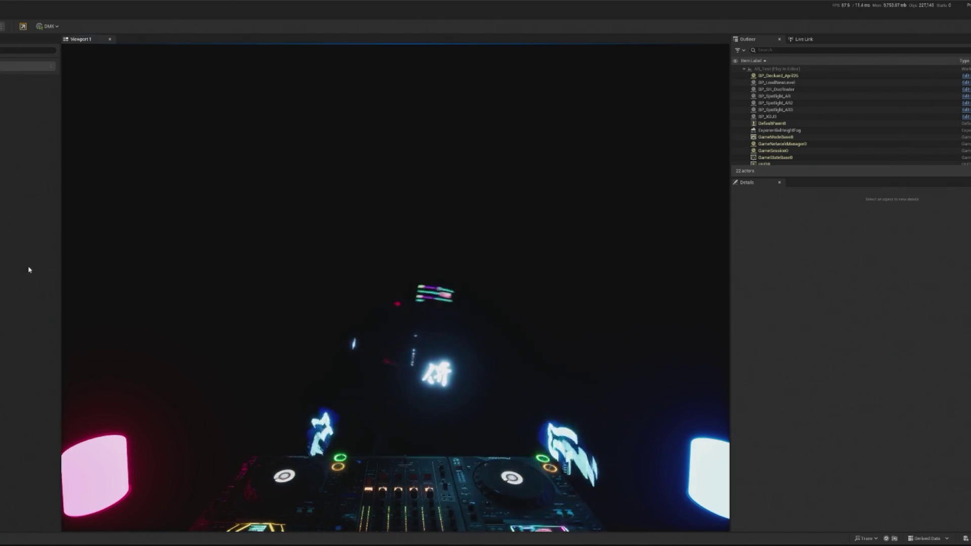
Stop the Play in Editor session with Esc to return to the editor.
{"action": "key", "text": "Escape"}
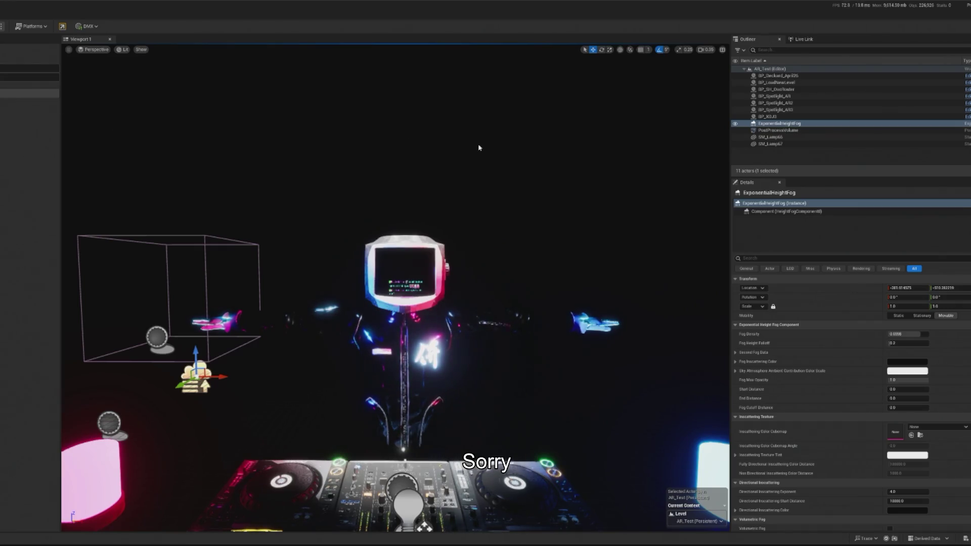
{"action": "left_click", "coordinate": [805, 50]}
{"action": "type", "text": "osc"}
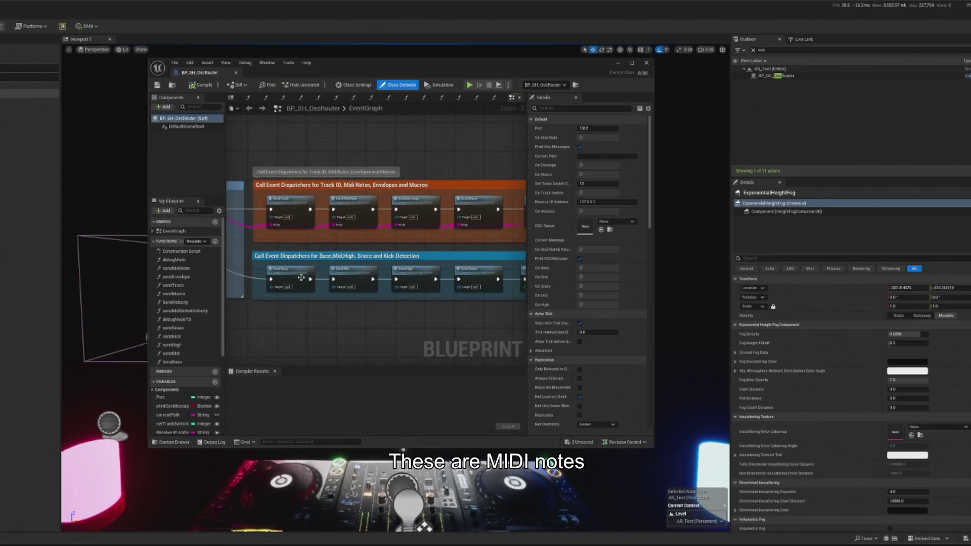
{"action": "scroll", "coordinate": [473, 326], "scroll_direction": "up", "scroll_amount": 3}
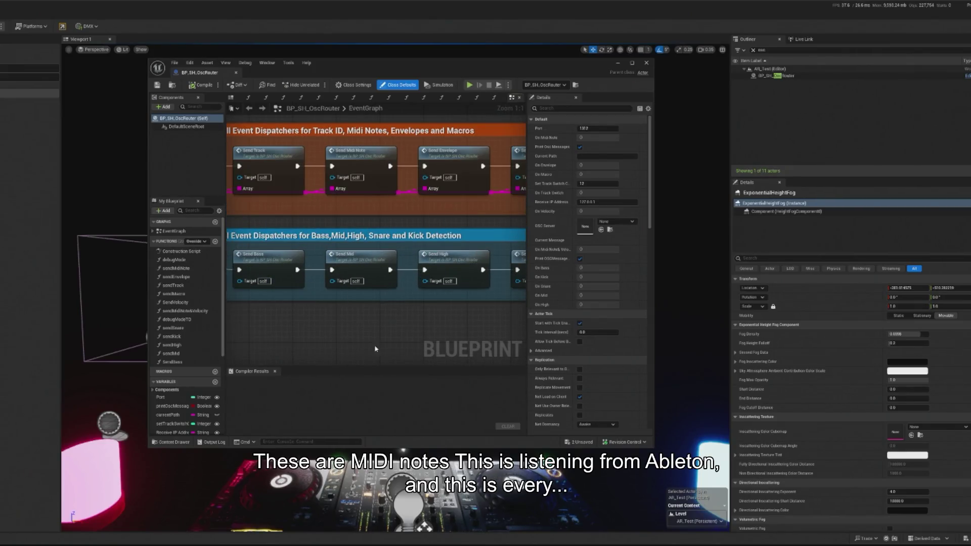
{"action": "mouse_move", "coordinate": [473, 326]}
{"action": "left_mouse_down"}
{"action": "mouse_move", "coordinate": [346, 328]}
{"action": "mouse_move", "coordinate": [554, 324]}
{"action": "left_mouse_up"}
{"action": "left_click_drag", "start_coordinate": [330, 334], "coordinate": [316, 329]}
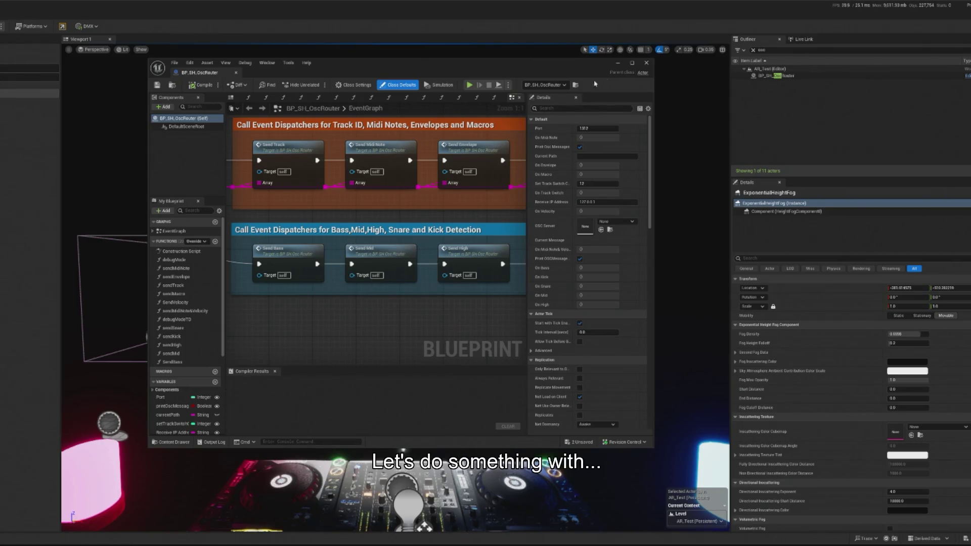
{"action": "left_click", "coordinate": [619, 63]}
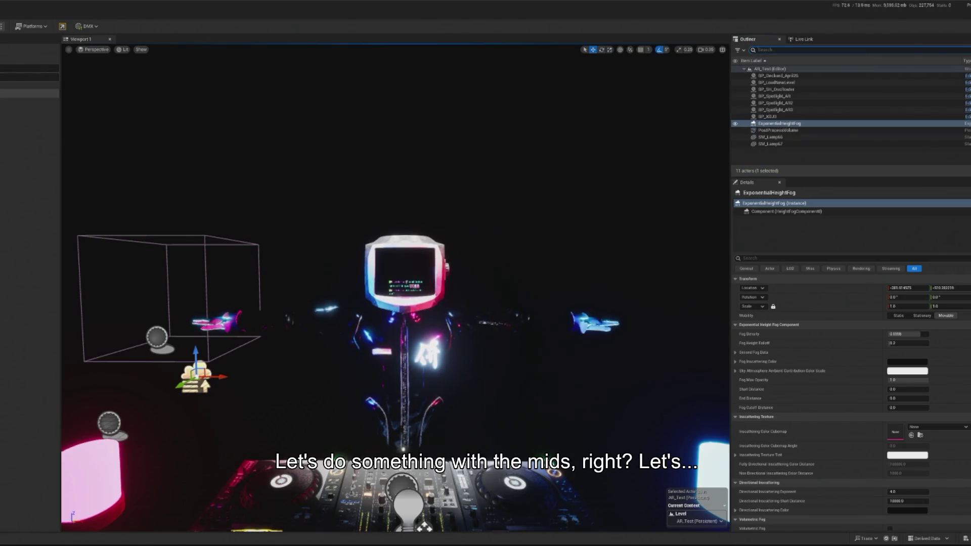
Select the first BP_Spotlight_AR in the Outliner and browse to its Blueprint asset.
{"action": "left_click", "coordinate": [797, 96]}
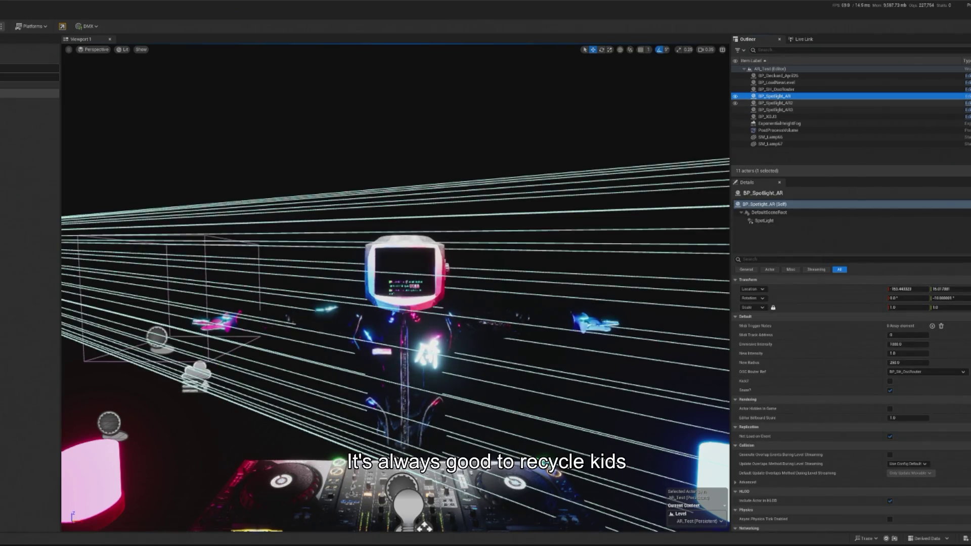
{"action": "right_click", "coordinate": [902, 98]}
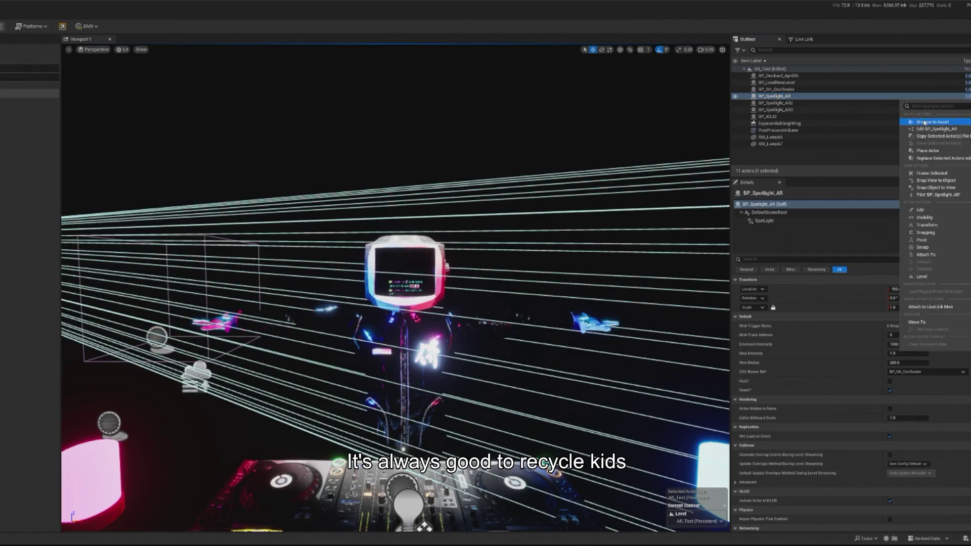
{"action": "left_click", "coordinate": [925, 123]}
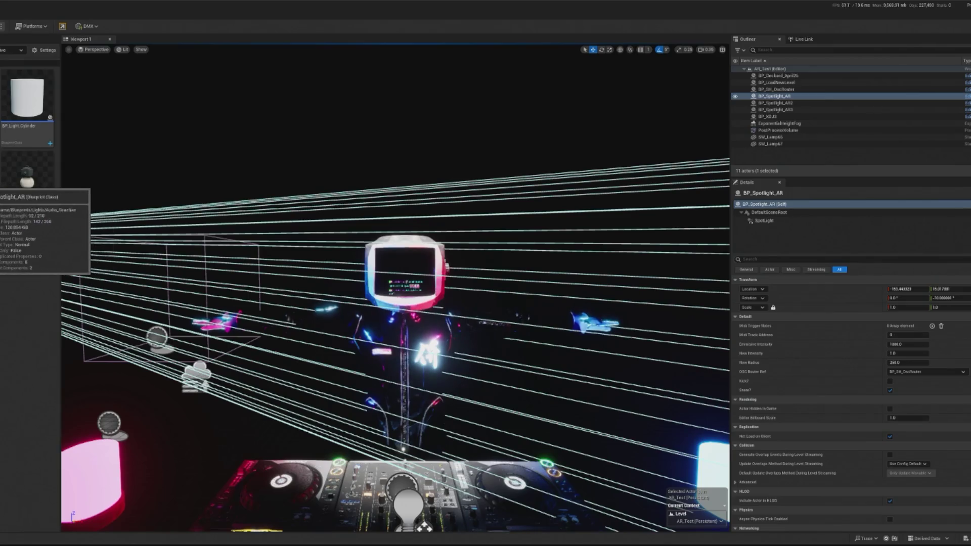
Open BP_Beam and add an On Mid event from the OSC router reference below the snare event.
{"action": "double_click", "coordinate": [28, 96]}
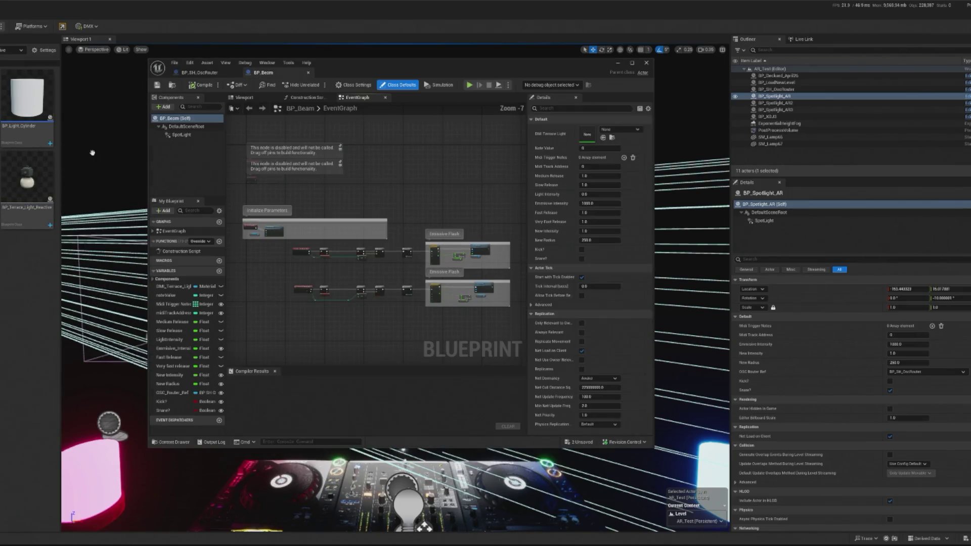
{"action": "scroll", "coordinate": [358, 205], "scroll_direction": "up", "scroll_amount": 3}
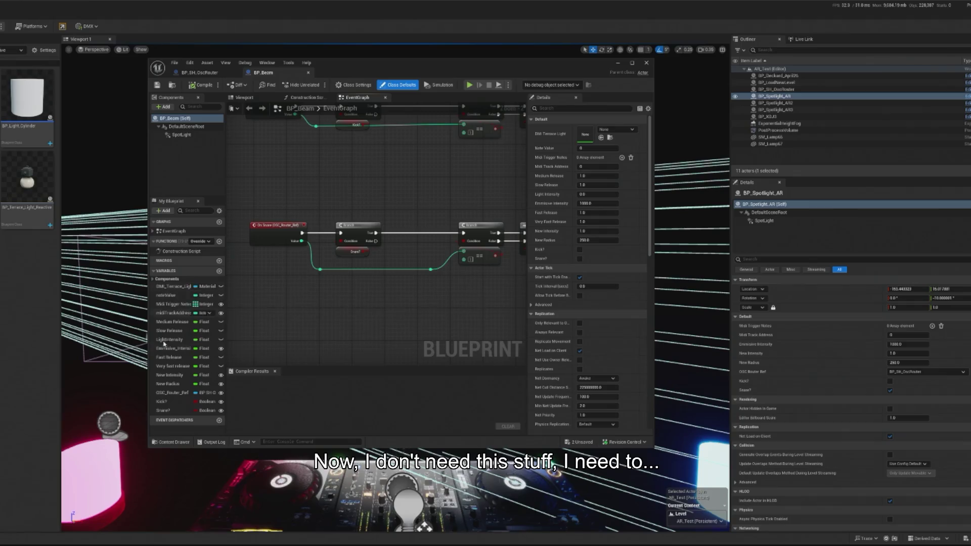
{"action": "left_click", "coordinate": [165, 393]}
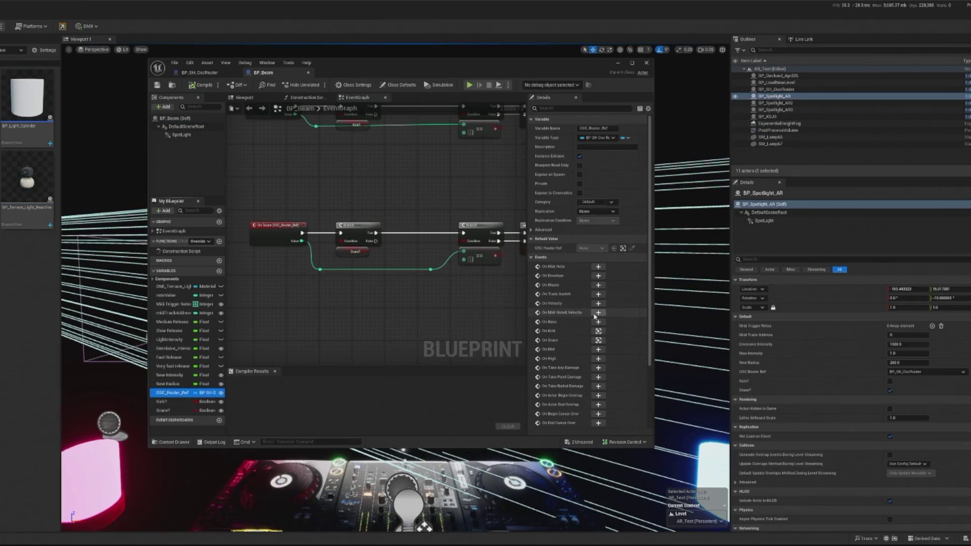
{"action": "left_click", "coordinate": [599, 350]}
{"action": "mouse_move", "coordinate": [268, 283]}
{"action": "left_mouse_down"}
{"action": "mouse_move", "coordinate": [450, 238]}
{"action": "mouse_move", "coordinate": [291, 249]}
{"action": "left_mouse_up"}
Duplicate the Branch node, promote its Condition to a Mid? boolean, and wire On Mid into it.
{"action": "left_click", "coordinate": [356, 209]}
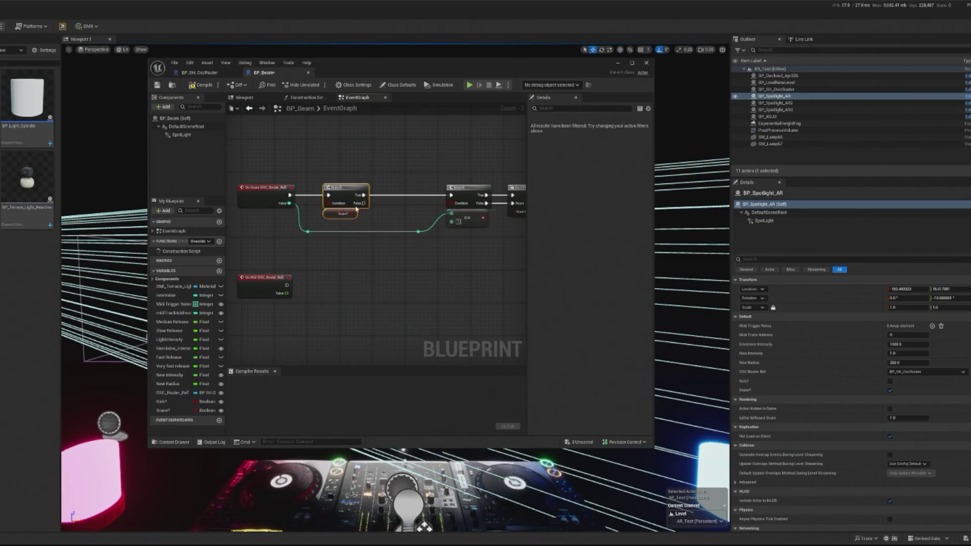
{"action": "key", "text": "ctrl+c"}
{"action": "key", "text": "ctrl+v"}
{"action": "left_click_drag", "start_coordinate": [366, 236], "coordinate": [343, 283]}
{"action": "right_click", "coordinate": [329, 295]}
{"action": "left_click", "coordinate": [381, 320]}
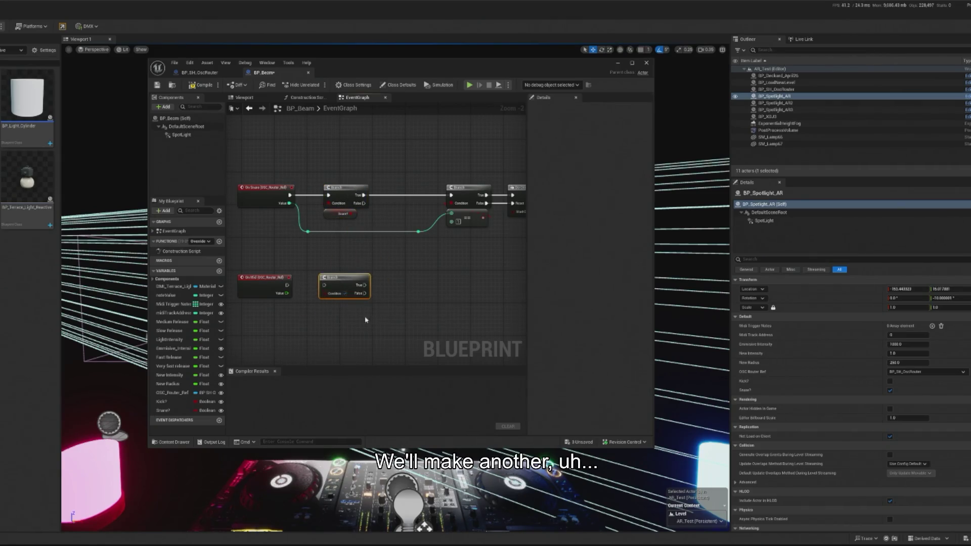
{"action": "left_click_drag", "start_coordinate": [297, 275], "coordinate": [341, 311]}
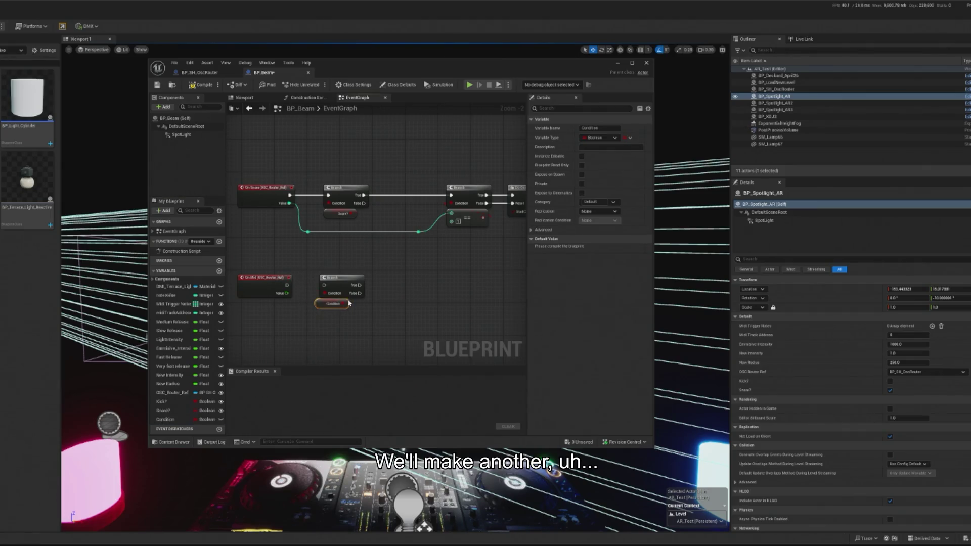
{"action": "right_click", "coordinate": [172, 420]}
{"action": "left_click", "coordinate": [194, 436]}
{"action": "type", "text": "Mid?"}
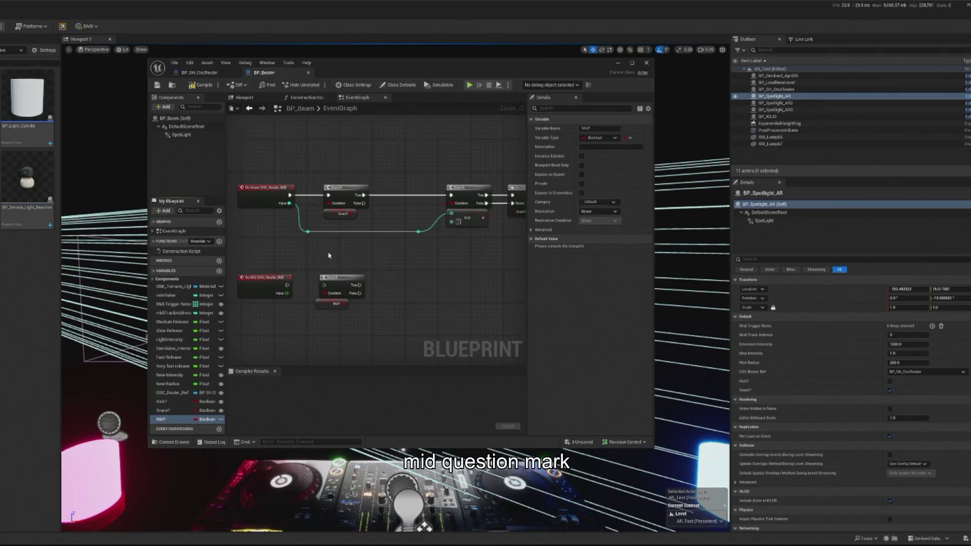
{"action": "scroll", "coordinate": [326, 248], "scroll_direction": "up", "scroll_amount": 2}
{"action": "left_click_drag", "start_coordinate": [273, 298], "coordinate": [325, 299]}
Position the Mid? getter, review the snare and Emissive Flash chains, then open BP_Light_Cylinder.
{"action": "scroll", "coordinate": [361, 263], "scroll_direction": "down", "scroll_amount": 1}
{"action": "scroll", "coordinate": [361, 262], "scroll_direction": "up", "scroll_amount": 1}
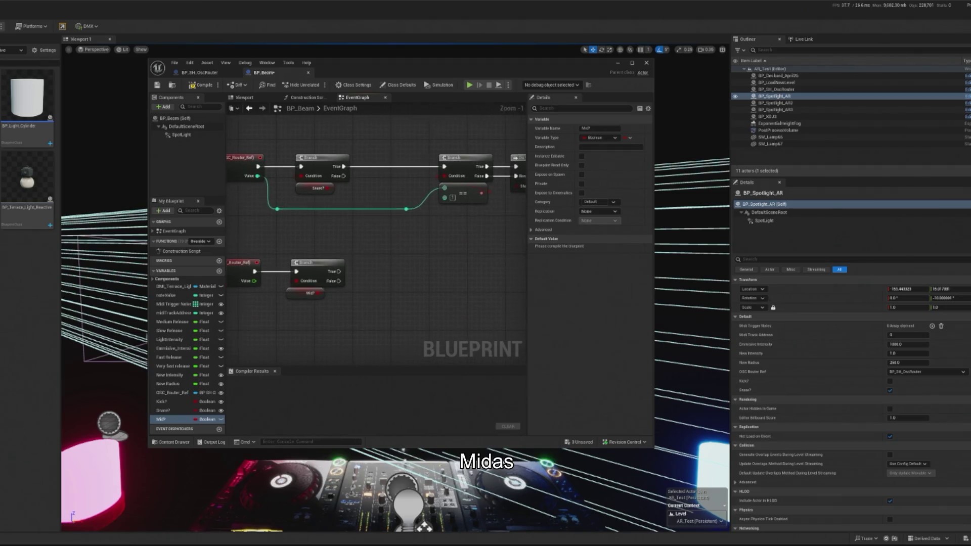
{"action": "scroll", "coordinate": [418, 282], "scroll_direction": "down", "scroll_amount": 1}
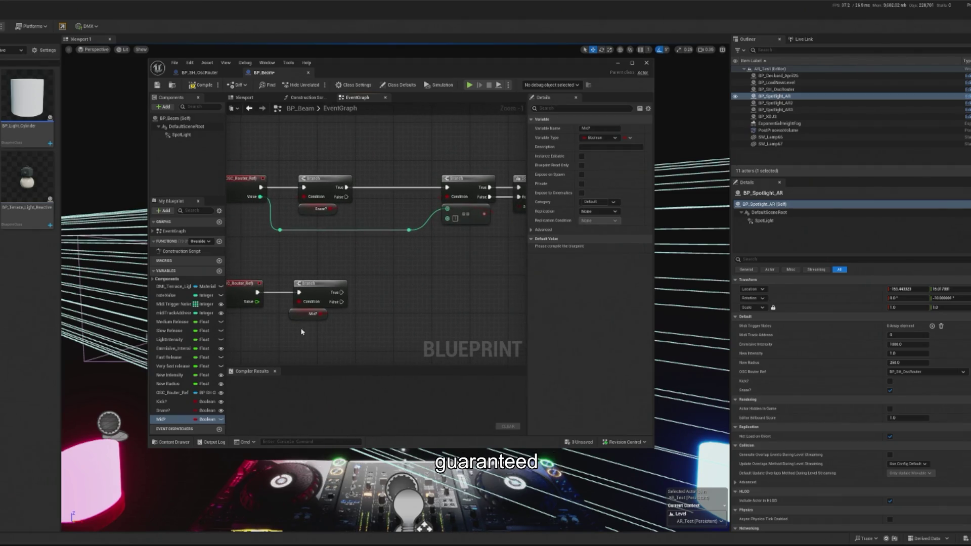
{"action": "left_click_drag", "start_coordinate": [297, 319], "coordinate": [308, 319]}
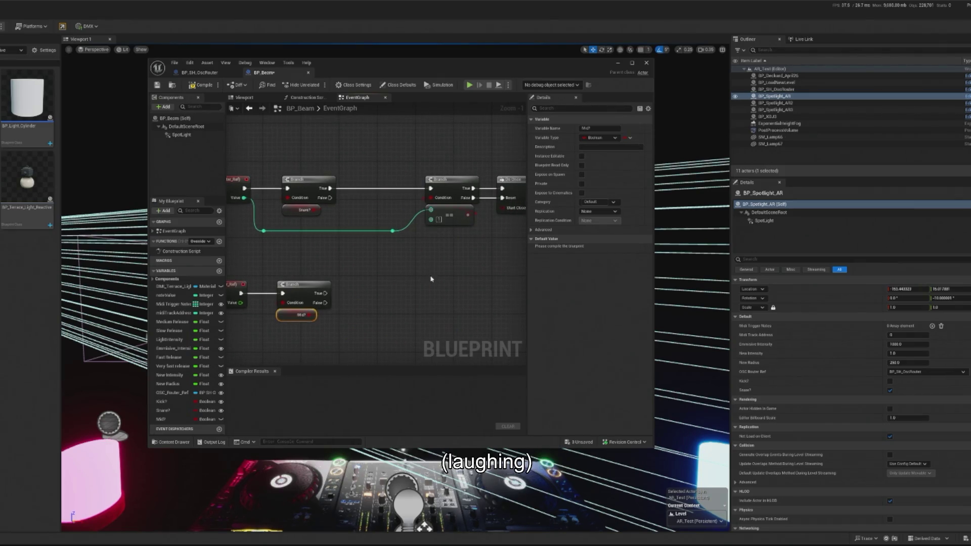
{"action": "left_click_drag", "start_coordinate": [454, 291], "coordinate": [503, 286]}
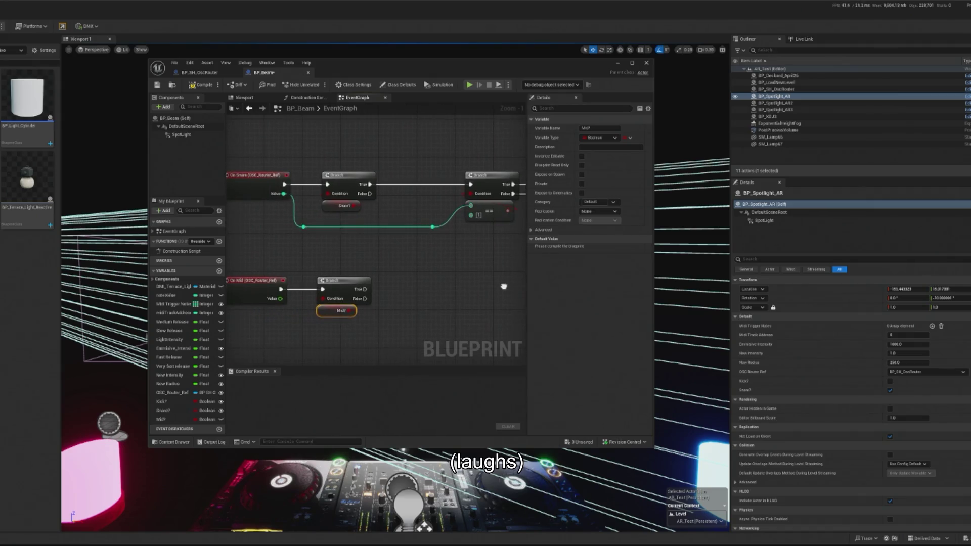
{"action": "left_click_drag", "start_coordinate": [506, 248], "coordinate": [361, 257]}
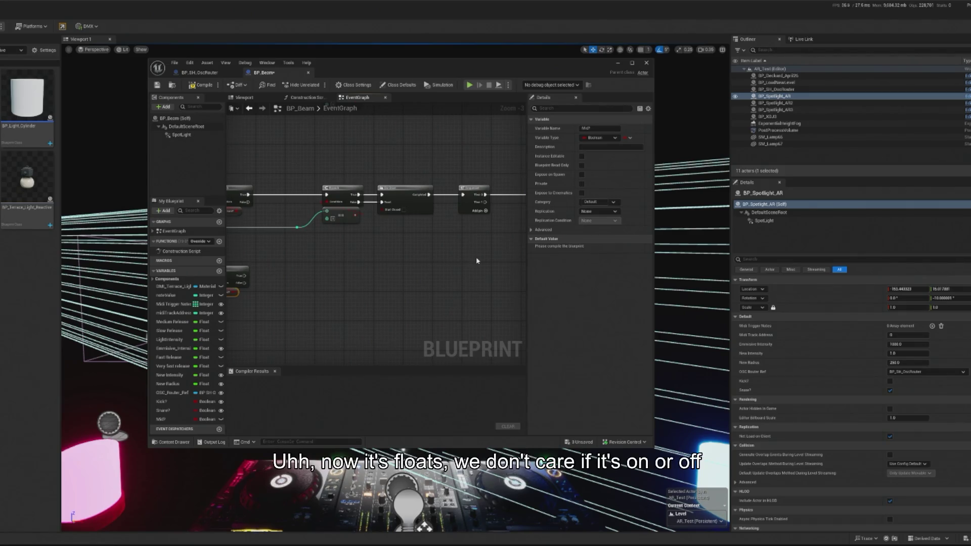
{"action": "mouse_move", "coordinate": [421, 259]}
{"action": "left_mouse_down"}
{"action": "mouse_move", "coordinate": [353, 258]}
{"action": "mouse_move", "coordinate": [481, 258]}
{"action": "mouse_move", "coordinate": [306, 284]}
{"action": "left_mouse_up"}
{"action": "scroll", "coordinate": [306, 284], "scroll_direction": "down", "scroll_amount": 1}
{"action": "mouse_move", "coordinate": [415, 292]}
{"action": "left_mouse_down"}
{"action": "mouse_move", "coordinate": [340, 284]}
{"action": "mouse_move", "coordinate": [353, 307]}
{"action": "left_mouse_up"}
{"action": "scroll", "coordinate": [496, 281], "scroll_direction": "up", "scroll_amount": 1}
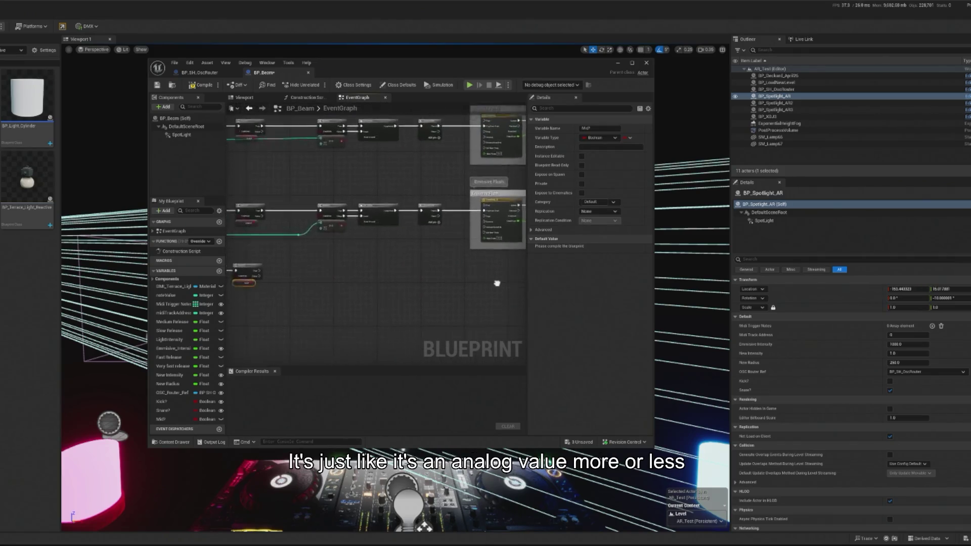
{"action": "scroll", "coordinate": [435, 272], "scroll_direction": "down", "scroll_amount": 1}
{"action": "scroll", "coordinate": [503, 215], "scroll_direction": "up", "scroll_amount": 1}
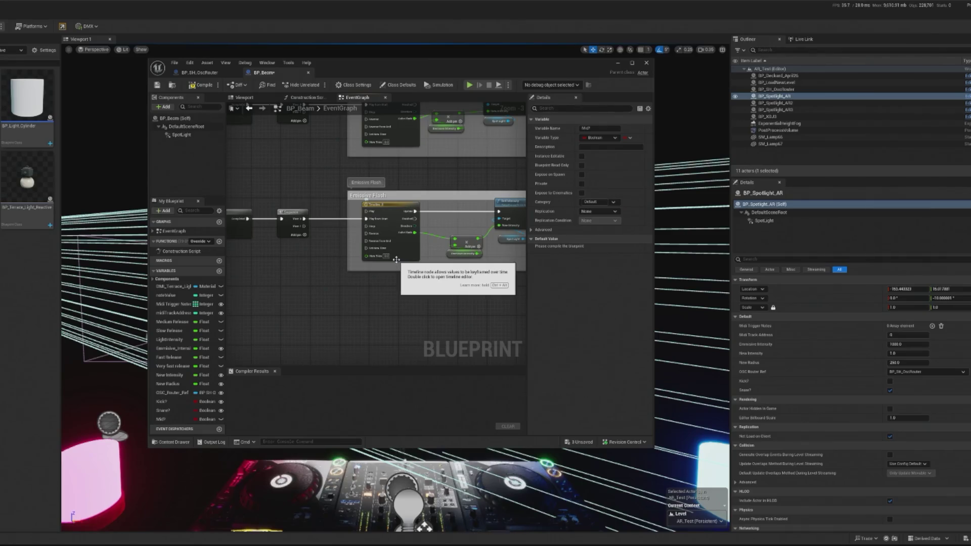
{"action": "double_click", "coordinate": [27, 101]}
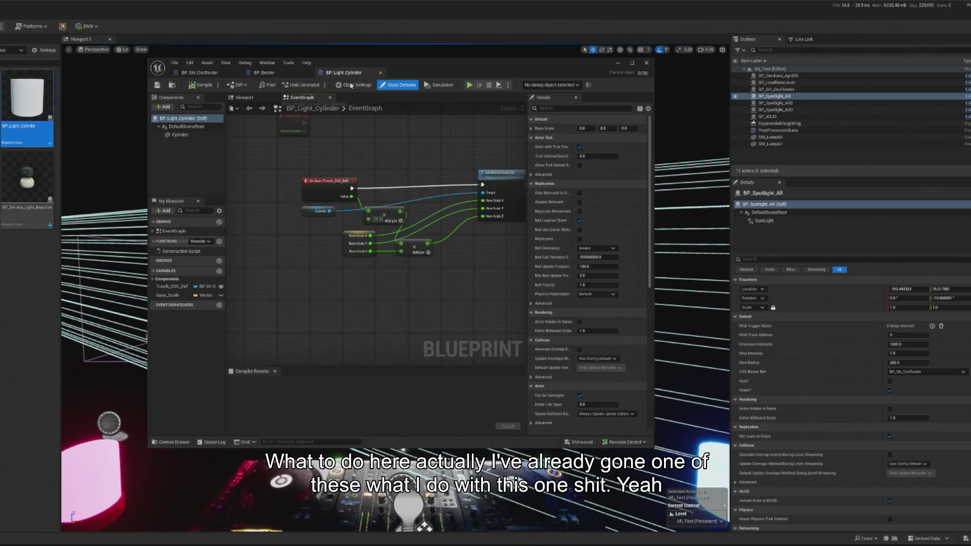
Retype Touch_OSC_Ref to a BP_SH_OscRouter reference, delete the old On Bass event, and select the variable.
{"action": "scroll", "coordinate": [294, 217], "scroll_direction": "up", "scroll_amount": 2}
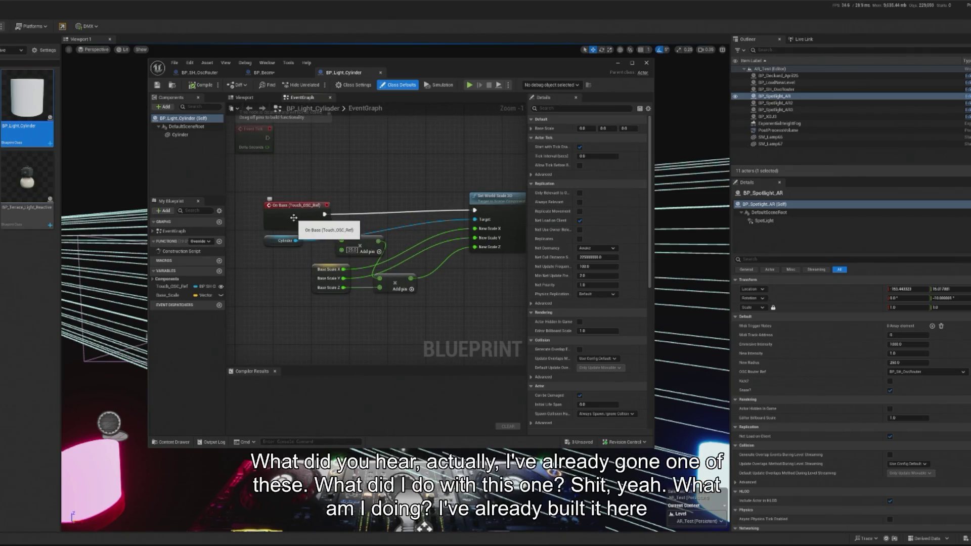
{"action": "left_click", "coordinate": [294, 217]}
{"action": "left_click", "coordinate": [200, 286]}
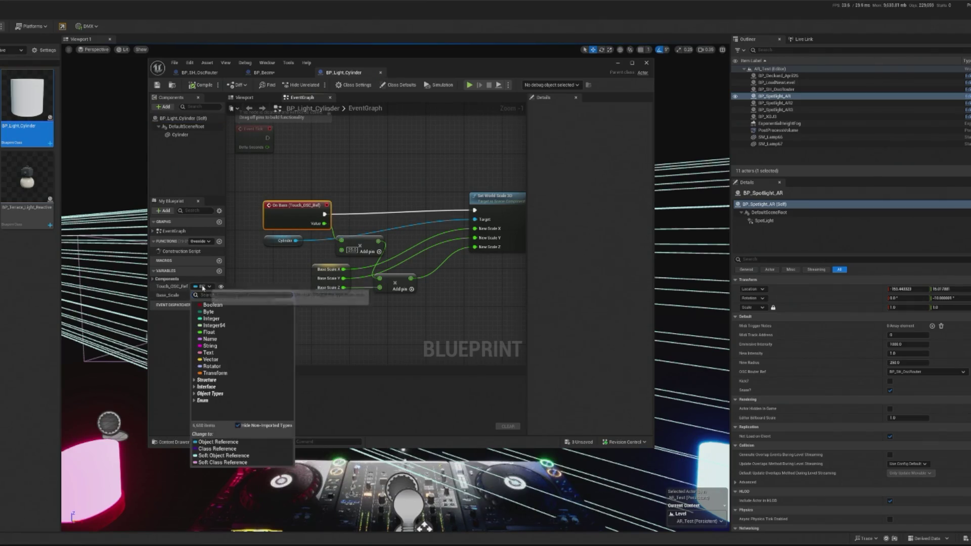
{"action": "type", "text": "osc rou"}
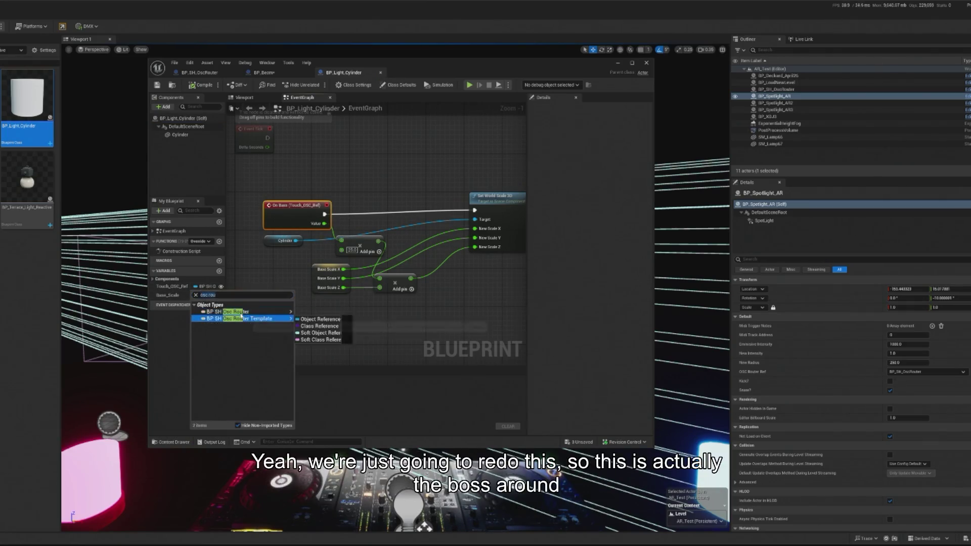
{"action": "left_click", "coordinate": [316, 312]}
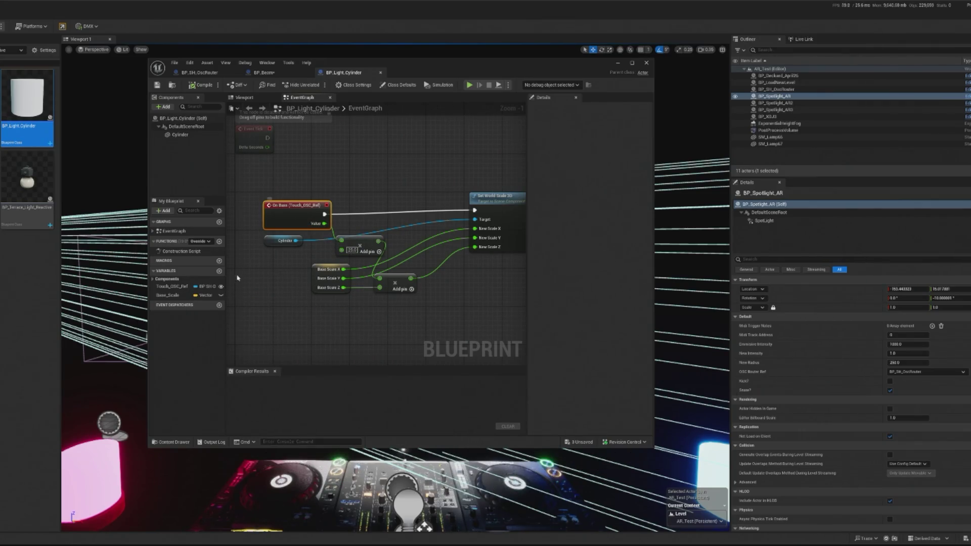
{"action": "key", "text": "Delete"}
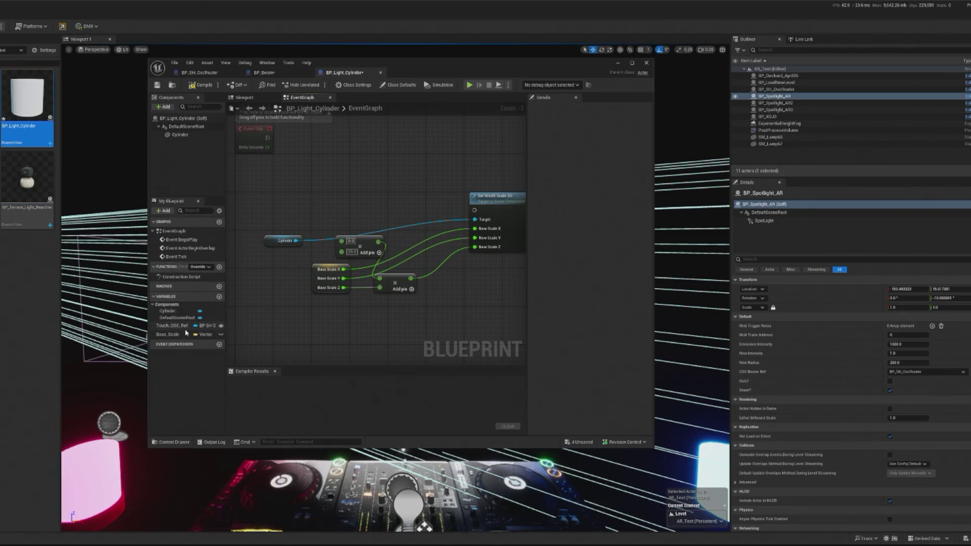
{"action": "left_click", "coordinate": [190, 326]}
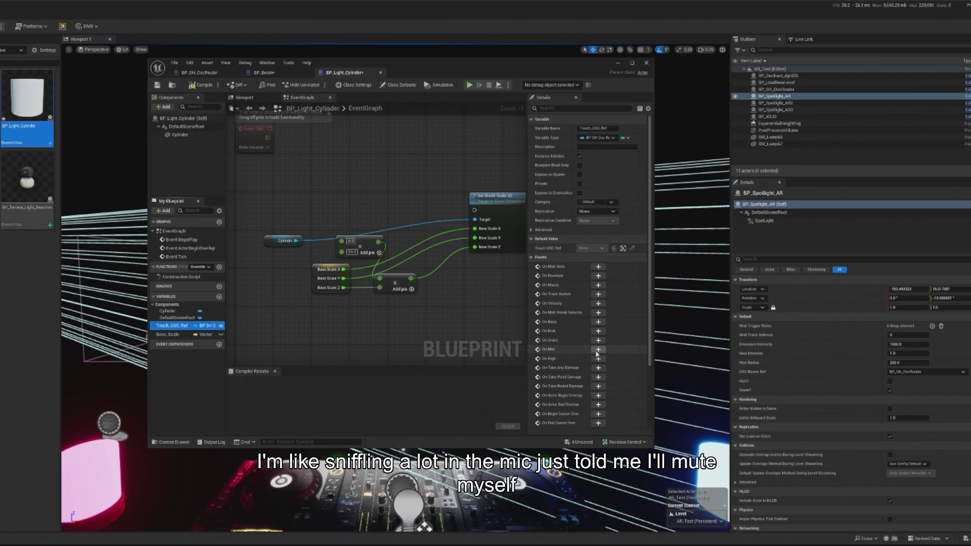
Add an On Mid event wired to Set World Scale 3D, feeding its Value into the multiply node.
{"action": "left_click", "coordinate": [598, 349]}
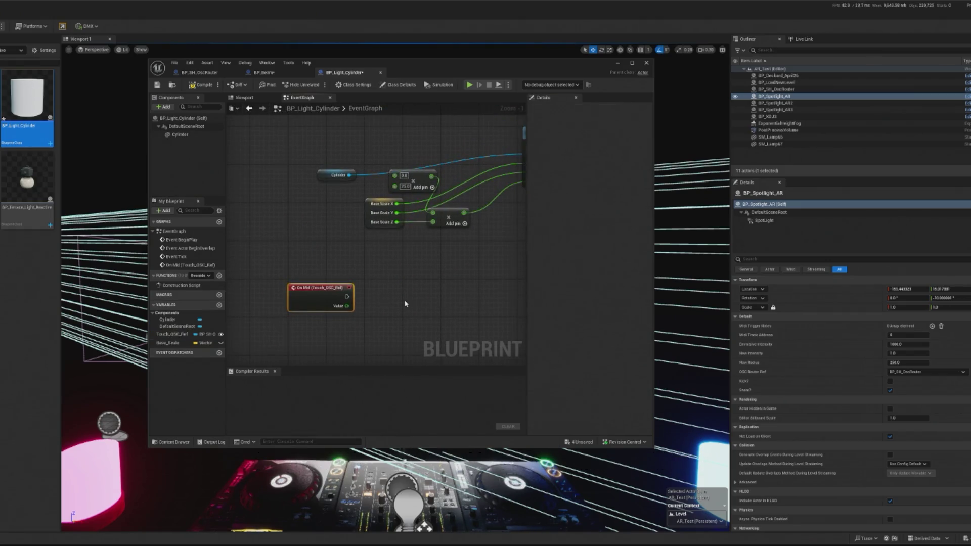
{"action": "mouse_move", "coordinate": [322, 297]}
{"action": "left_mouse_down"}
{"action": "mouse_move", "coordinate": [347, 156]}
{"action": "mouse_move", "coordinate": [306, 204]}
{"action": "left_mouse_up"}
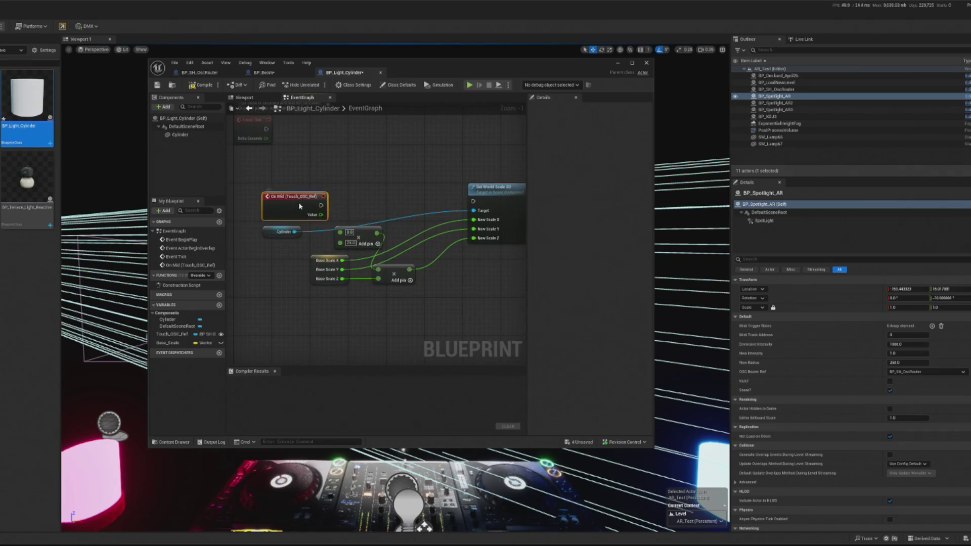
{"action": "left_click_drag", "start_coordinate": [470, 194], "coordinate": [448, 208]}
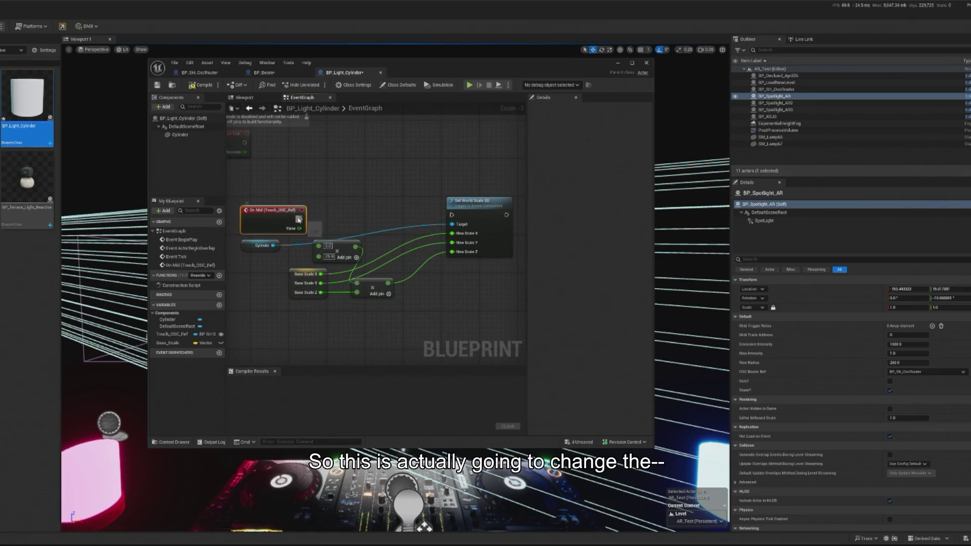
{"action": "left_click_drag", "start_coordinate": [300, 219], "coordinate": [453, 219]}
{"action": "left_click_drag", "start_coordinate": [295, 230], "coordinate": [319, 246]}
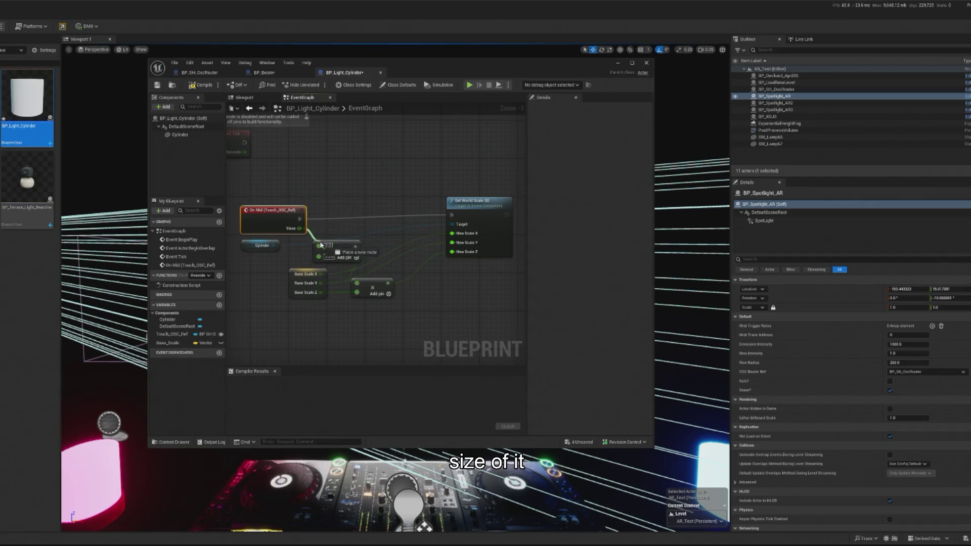
Duplicate the whole scaling graph above the original and delete the pasted custom event.
{"action": "left_click", "coordinate": [618, 62]}
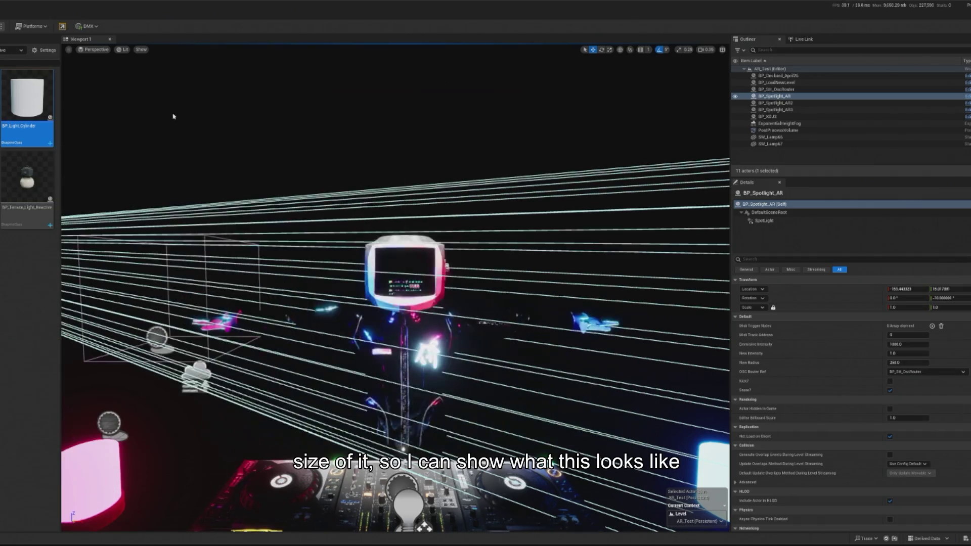
{"action": "double_click", "coordinate": [50, 122]}
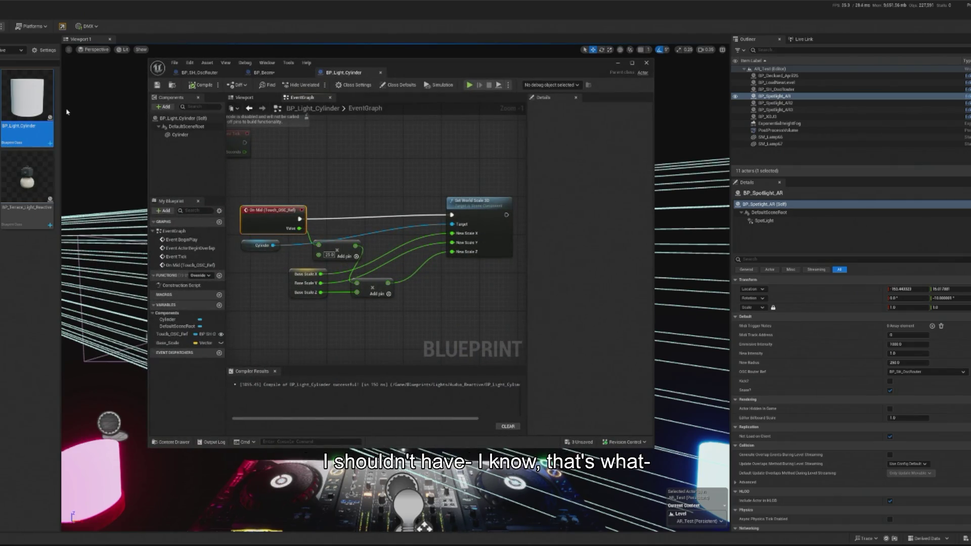
{"action": "key", "text": "ctrl+a"}
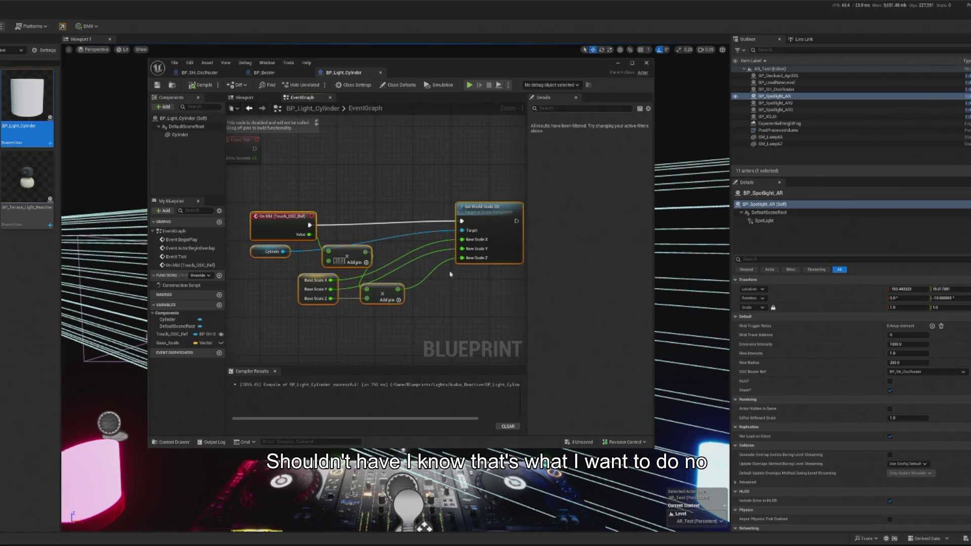
{"action": "scroll", "coordinate": [450, 274], "scroll_direction": "down", "scroll_amount": 2}
{"action": "key", "text": "ctrl+c"}
{"action": "key", "text": "ctrl+v"}
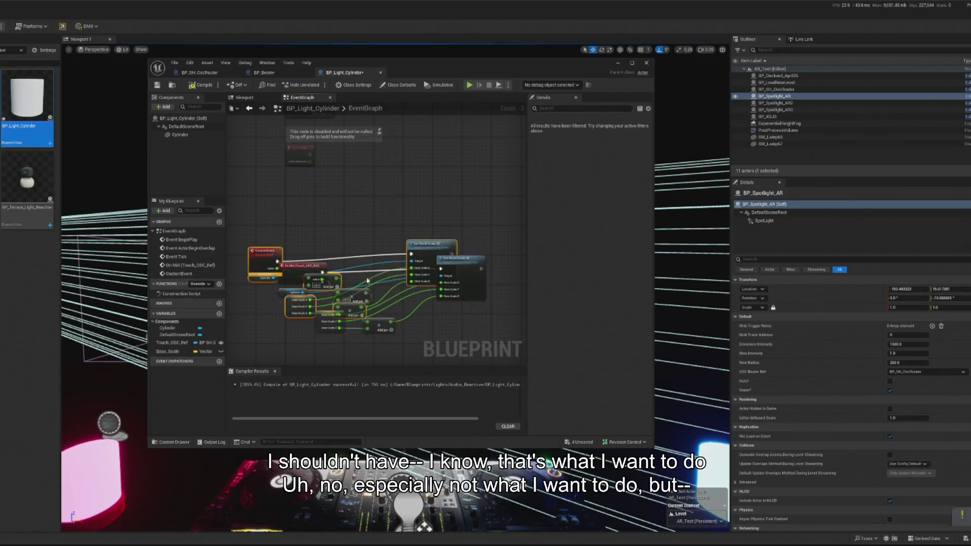
{"action": "left_click_drag", "start_coordinate": [419, 248], "coordinate": [457, 181]}
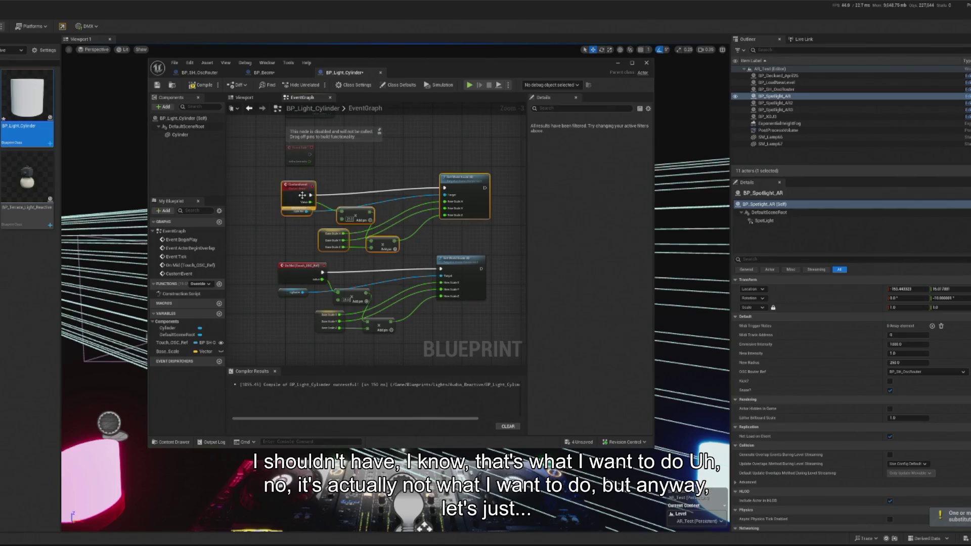
{"action": "scroll", "coordinate": [306, 195], "scroll_direction": "up", "scroll_amount": 2}
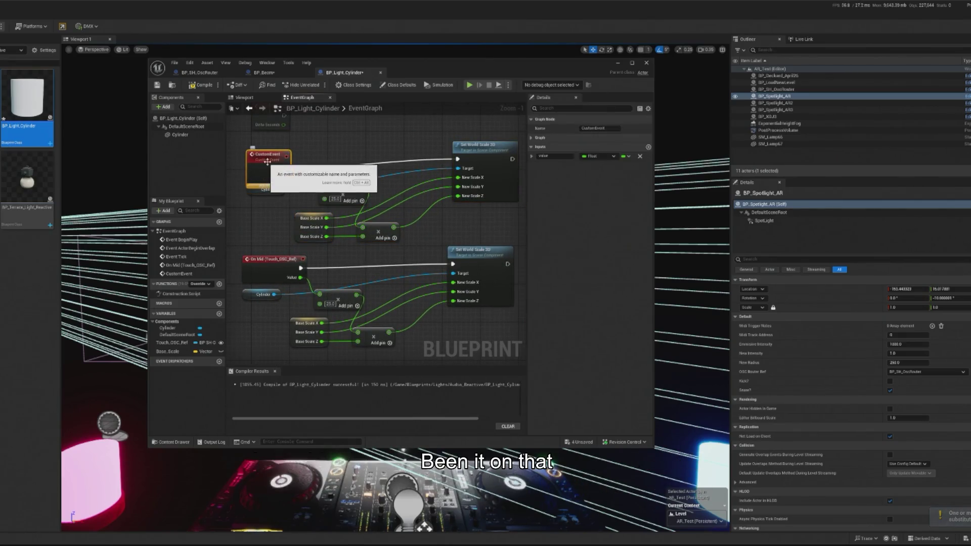
{"action": "left_click", "coordinate": [250, 169]}
{"action": "key", "text": "Delete"}
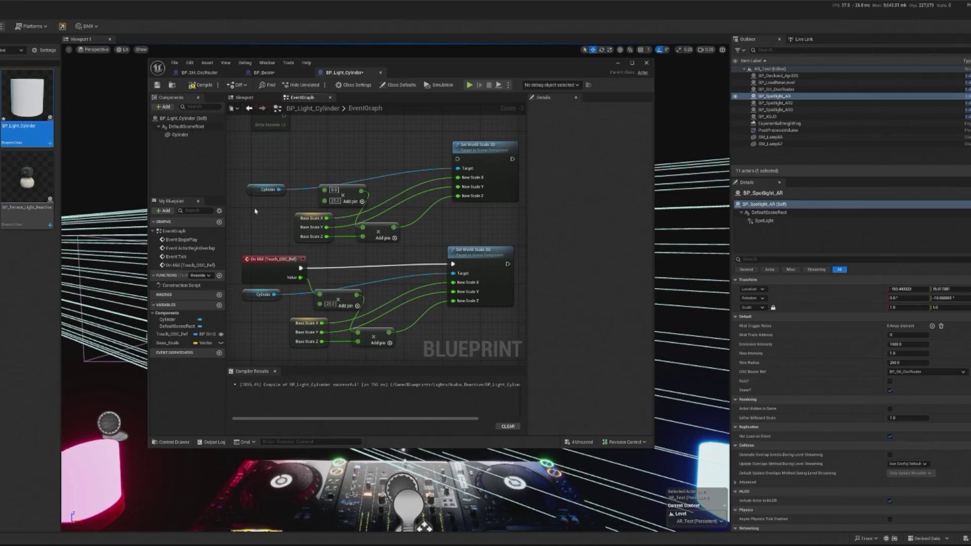
Add an On Bass event driving the copied Set World Scale 3D chain, then compile.
{"action": "left_click", "coordinate": [175, 335]}
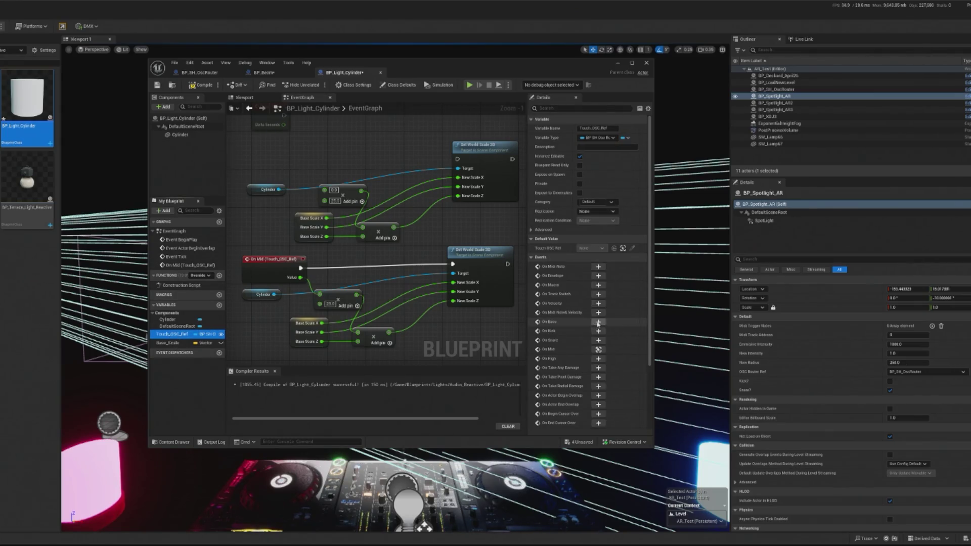
{"action": "left_click", "coordinate": [598, 323]}
{"action": "left_click_drag", "start_coordinate": [340, 354], "coordinate": [324, 161]}
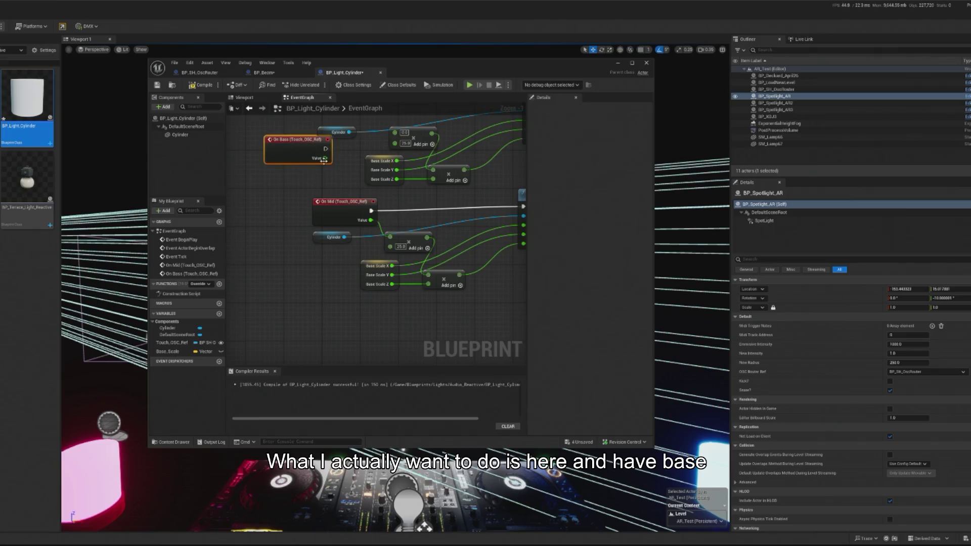
{"action": "scroll", "coordinate": [324, 160], "scroll_direction": "down", "scroll_amount": 1}
{"action": "left_click_drag", "start_coordinate": [299, 212], "coordinate": [360, 192]}
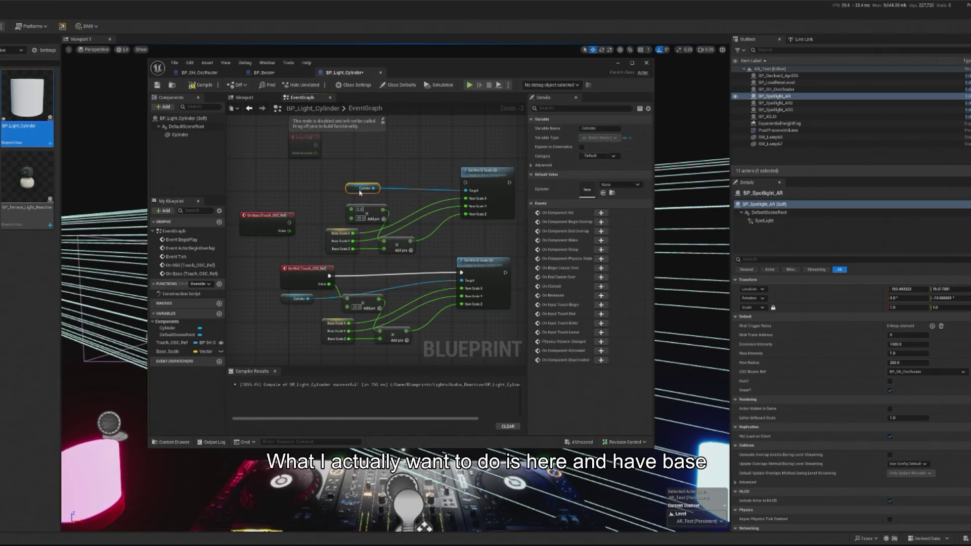
{"action": "mouse_move", "coordinate": [274, 214]}
{"action": "left_mouse_down"}
{"action": "mouse_move", "coordinate": [310, 172]}
{"action": "mouse_move", "coordinate": [344, 183]}
{"action": "mouse_move", "coordinate": [517, 183]}
{"action": "left_mouse_up"}
{"action": "scroll", "coordinate": [304, 175], "scroll_direction": "up", "scroll_amount": 2}
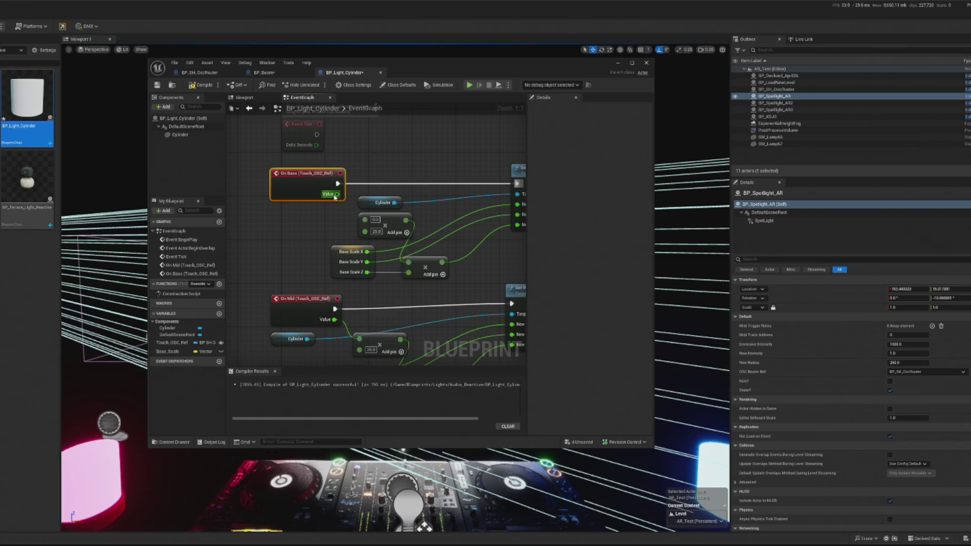
{"action": "left_click", "coordinate": [212, 87]}
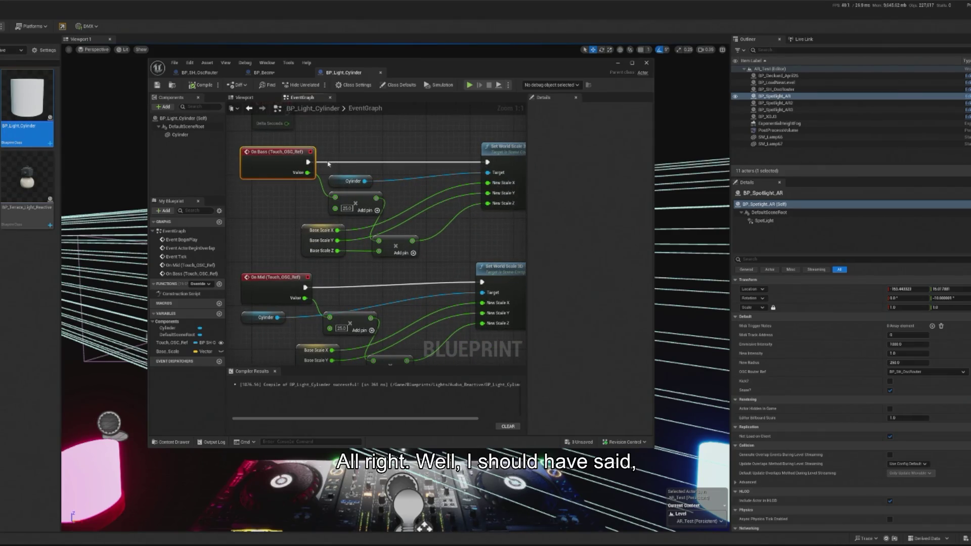
Add a Branch node beside the On Bass event.
{"action": "right_click", "coordinate": [360, 144]}
{"action": "type", "text": "switch on"}
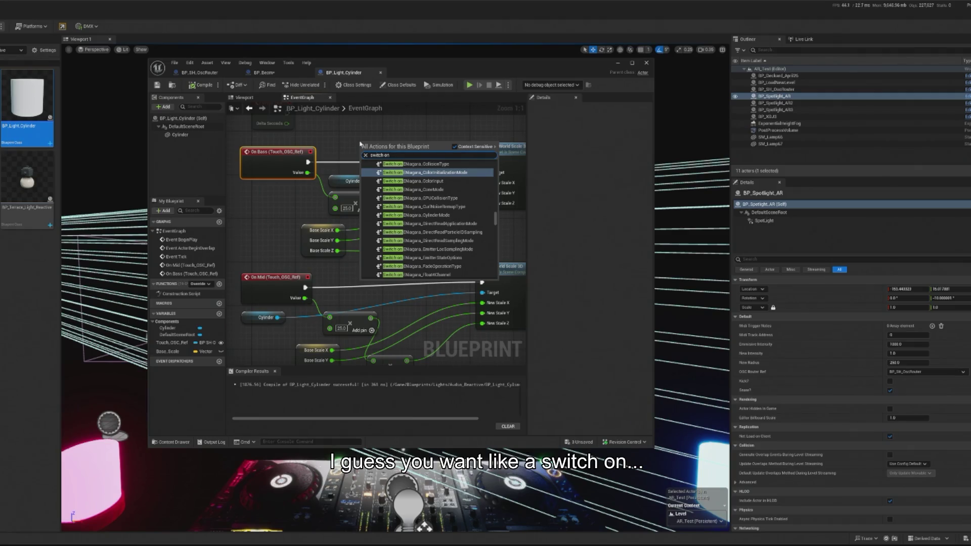
{"action": "type", "text": " bo"}
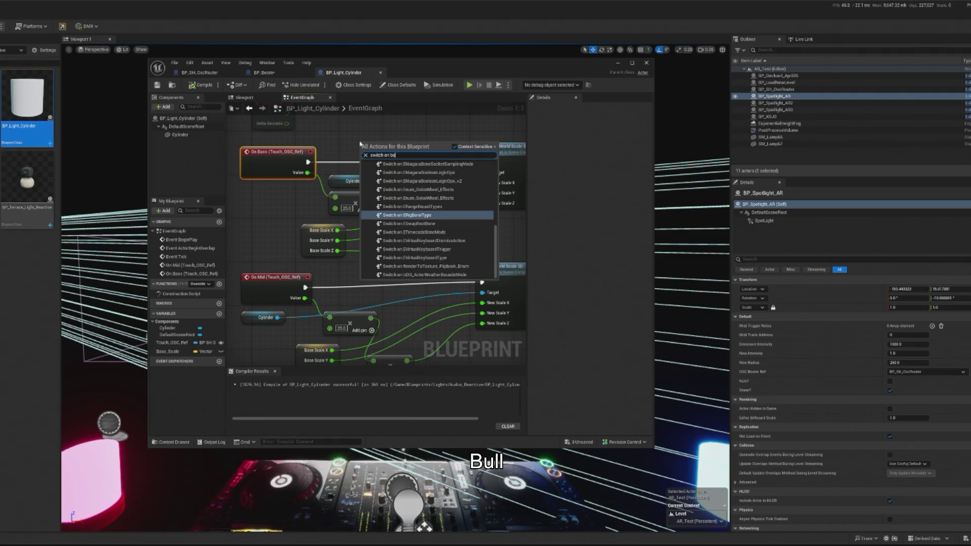
{"action": "key", "text": "BackSpace"}
{"action": "key", "text": "BackSpace"}
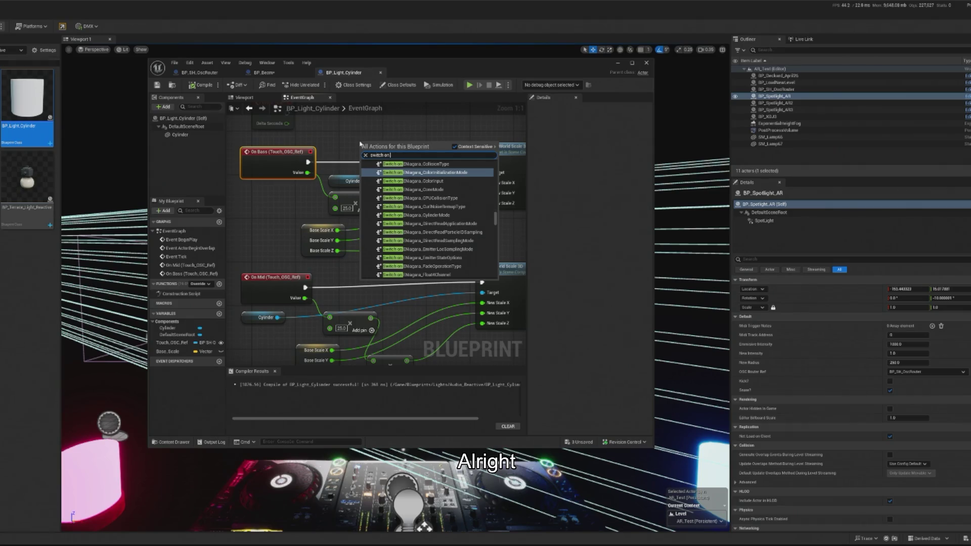
{"action": "key", "text": "Escape"}
{"action": "right_click", "coordinate": [324, 146]}
{"action": "left_click", "coordinate": [319, 162]}
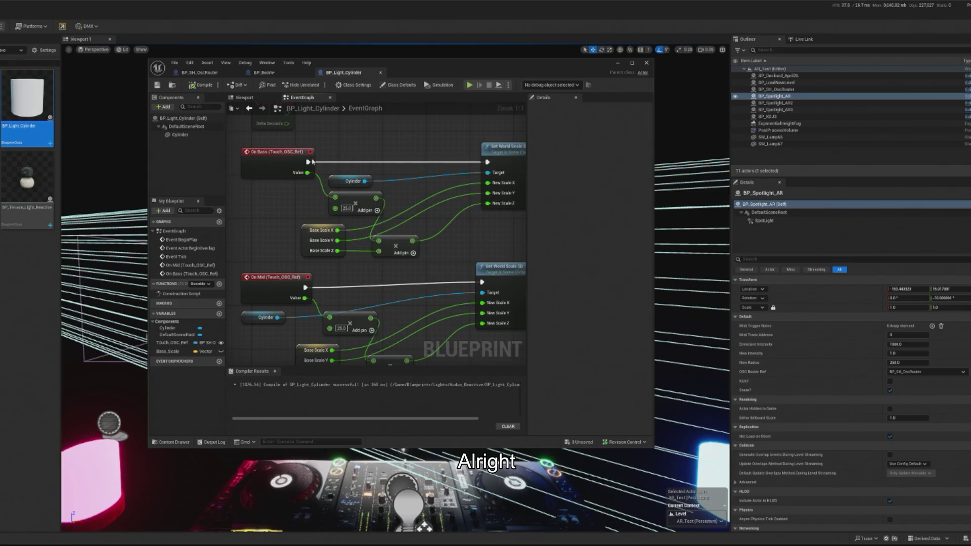
{"action": "right_click", "coordinate": [362, 145]}
{"action": "type", "text": "Branch"}
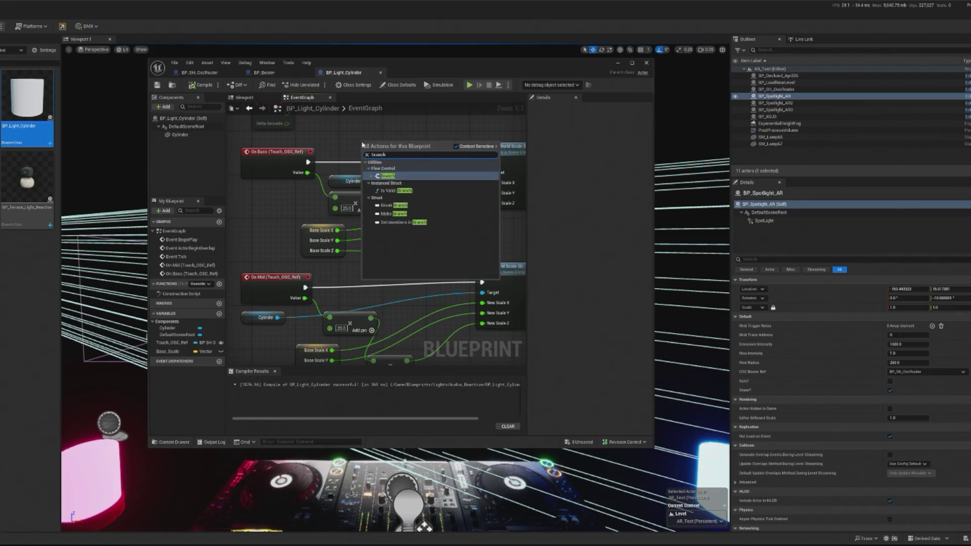
{"action": "left_click", "coordinate": [395, 177]}
{"action": "left_click_drag", "start_coordinate": [374, 152], "coordinate": [345, 151]}
Promote the Branch Condition to a Bass? Boolean and wire True into Set World Scale 3D.
{"action": "right_click", "coordinate": [346, 162]}
{"action": "left_click", "coordinate": [382, 187]}
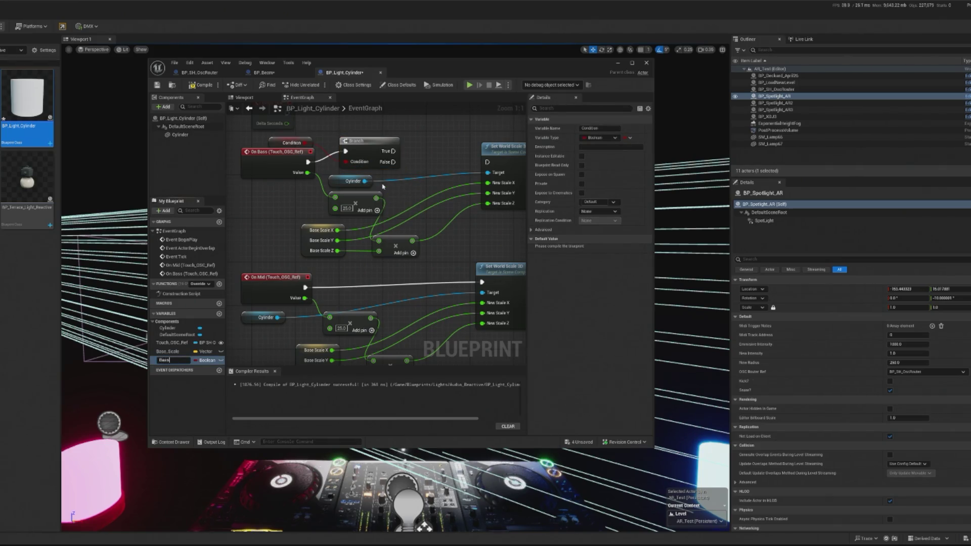
{"action": "left_click_drag", "start_coordinate": [393, 151], "coordinate": [488, 162]}
{"action": "left_click_drag", "start_coordinate": [372, 187], "coordinate": [429, 182]}
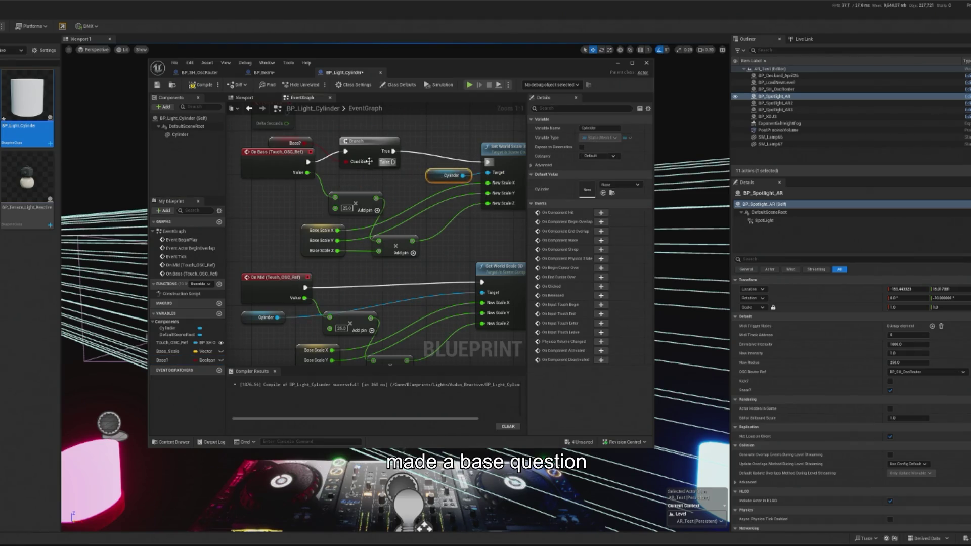
{"action": "left_click_drag", "start_coordinate": [369, 161], "coordinate": [369, 172]}
{"action": "mouse_move", "coordinate": [288, 142]}
{"action": "left_mouse_down"}
{"action": "mouse_move", "coordinate": [355, 185]}
{"action": "mouse_move", "coordinate": [355, 125]}
{"action": "left_mouse_up"}
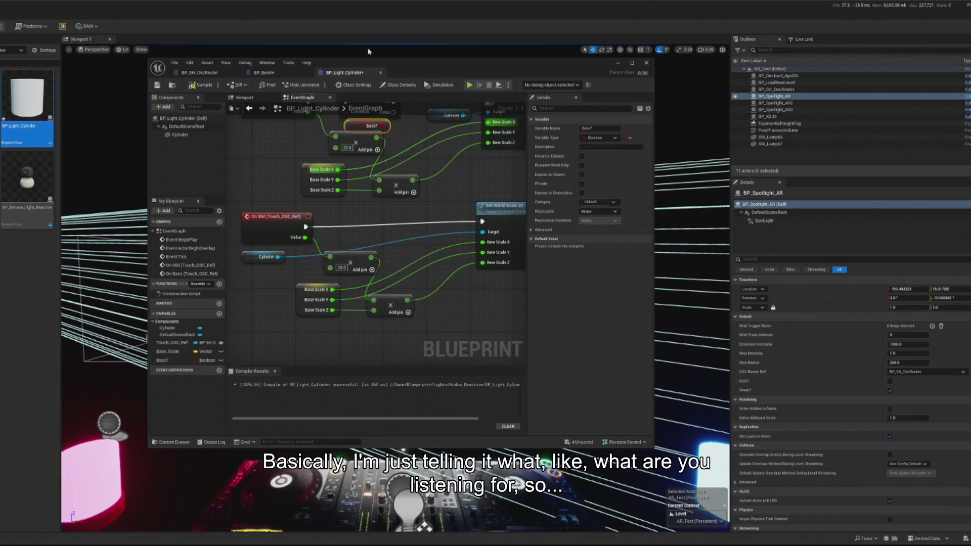
Move the On Mid group down, create a Mid? Boolean variable, place its getter, and compile.
{"action": "left_click_drag", "start_coordinate": [237, 200], "coordinate": [526, 318]}
{"action": "left_click_drag", "start_coordinate": [316, 230], "coordinate": [317, 258]}
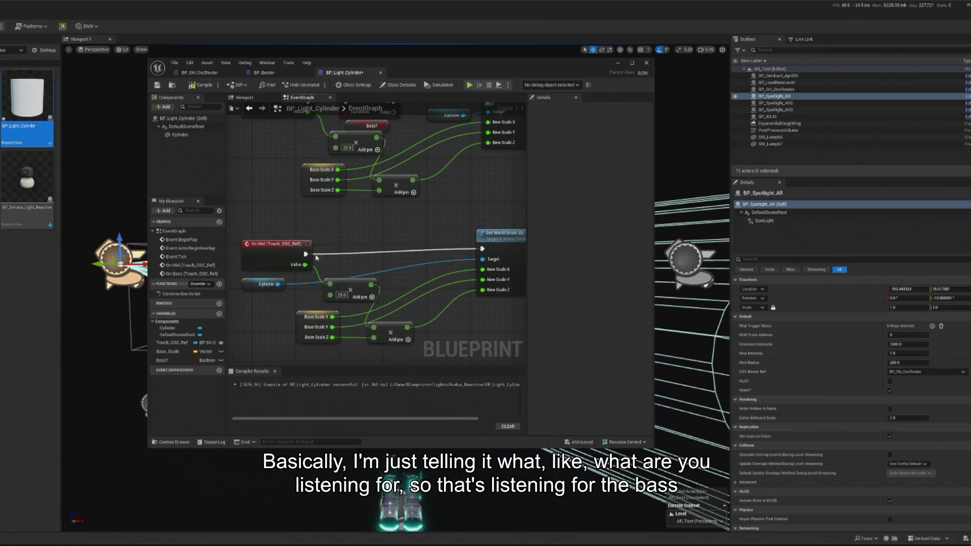
{"action": "right_click", "coordinate": [173, 361]}
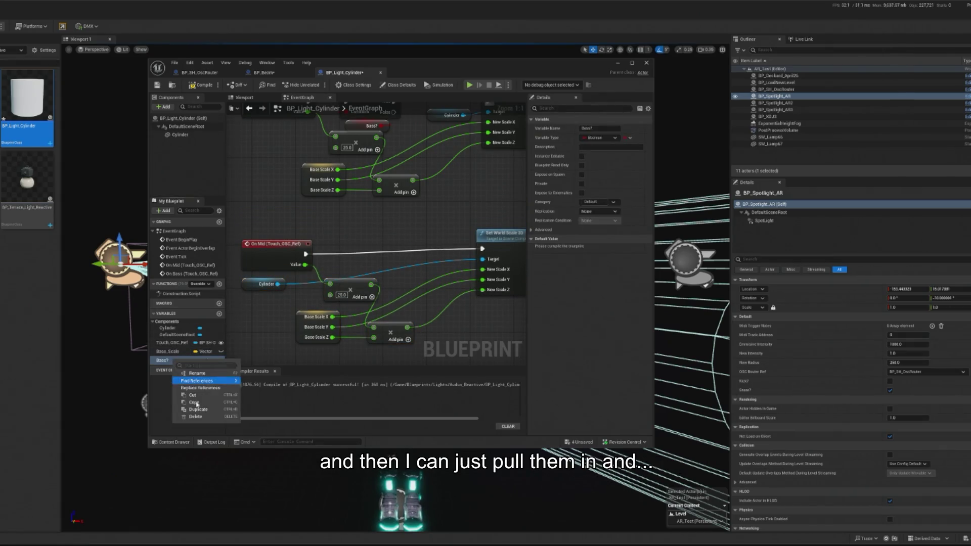
{"action": "left_click", "coordinate": [208, 377]}
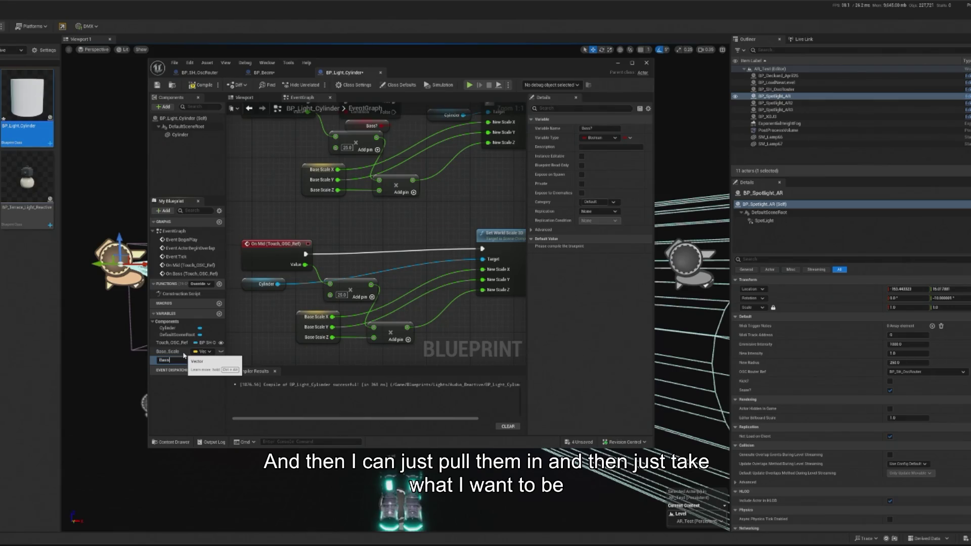
{"action": "left_click", "coordinate": [170, 360]}
{"action": "type", "text": "Ba"}
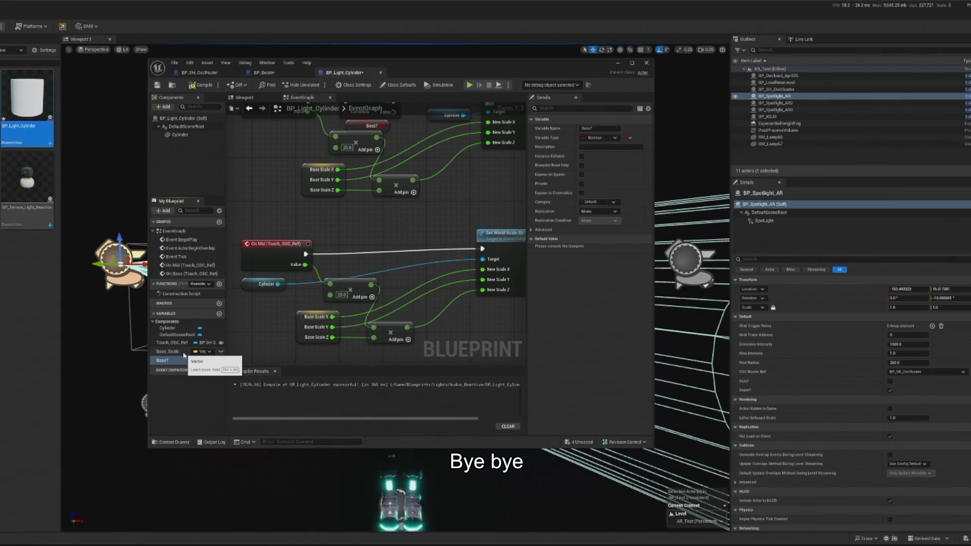
{"action": "right_click", "coordinate": [175, 362]}
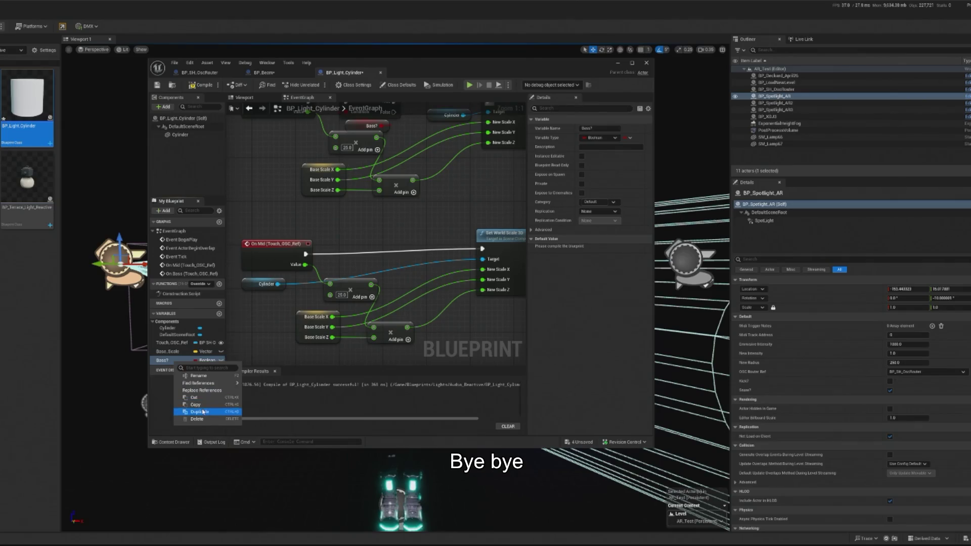
{"action": "left_click", "coordinate": [203, 412]}
{"action": "type", "text": "Mid?"}
{"action": "key", "text": "Return"}
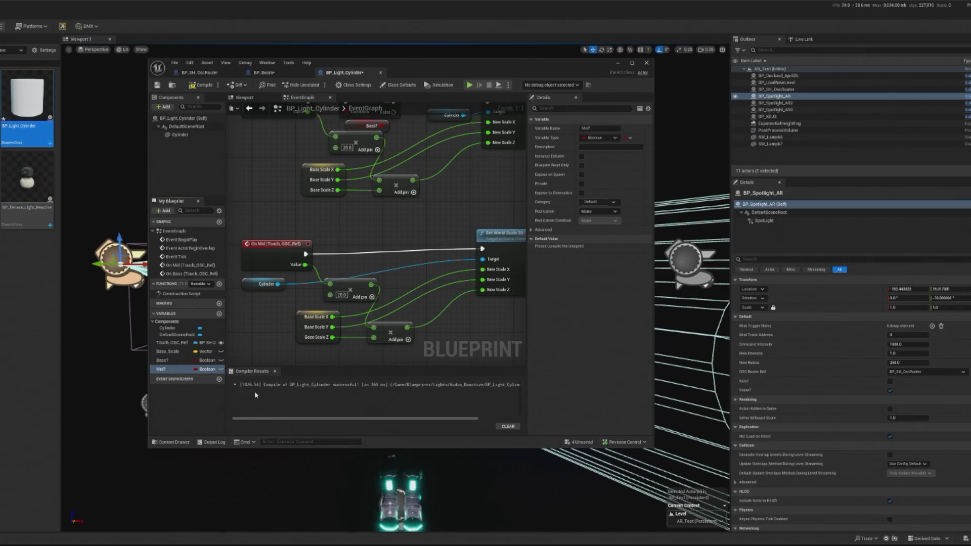
{"action": "left_click_drag", "start_coordinate": [346, 254], "coordinate": [336, 258]}
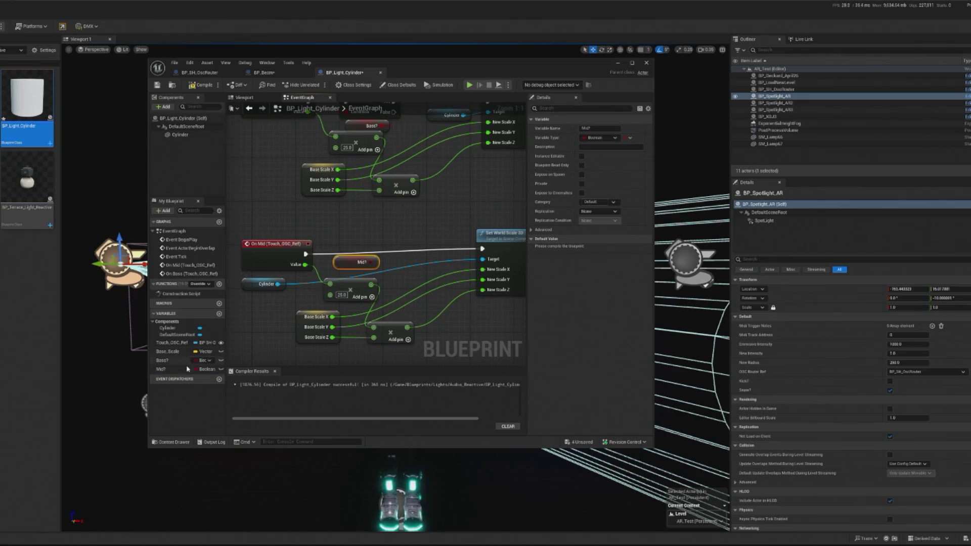
{"action": "left_click", "coordinate": [205, 87]}
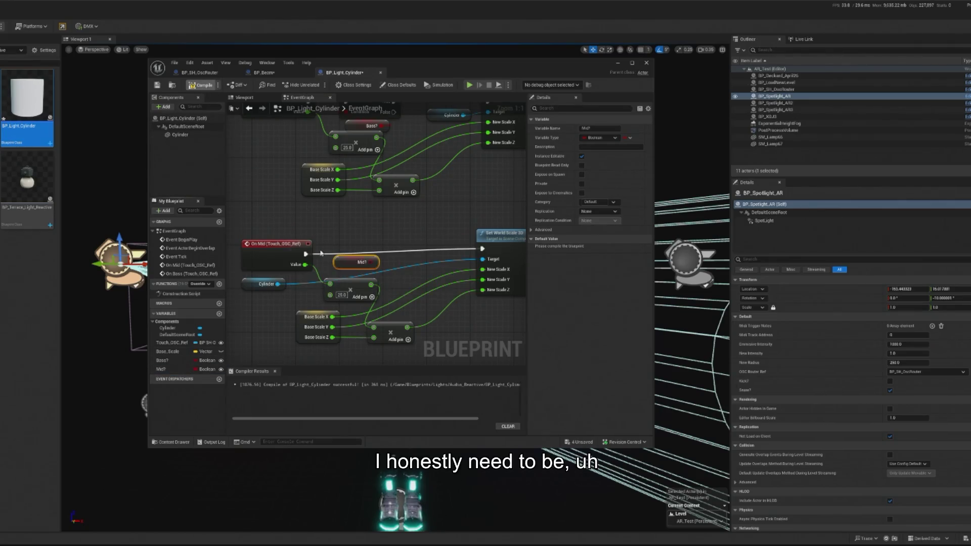
Add a Branch gated by Mid? between On Mid and its Set World Scale 3D.
{"action": "left_click_drag", "start_coordinate": [306, 255], "coordinate": [482, 249]}
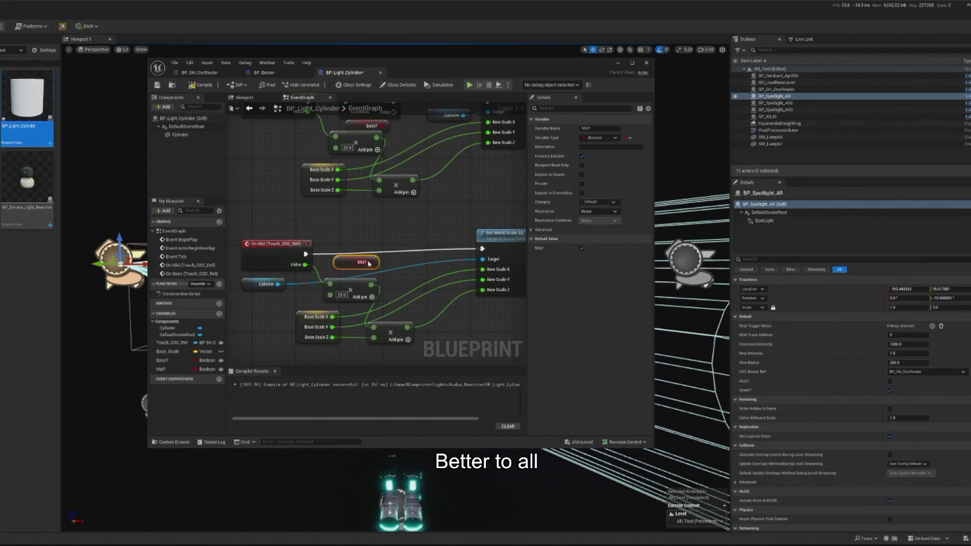
{"action": "left_click_drag", "start_coordinate": [376, 262], "coordinate": [355, 240]}
{"action": "type", "text": "Bra"}
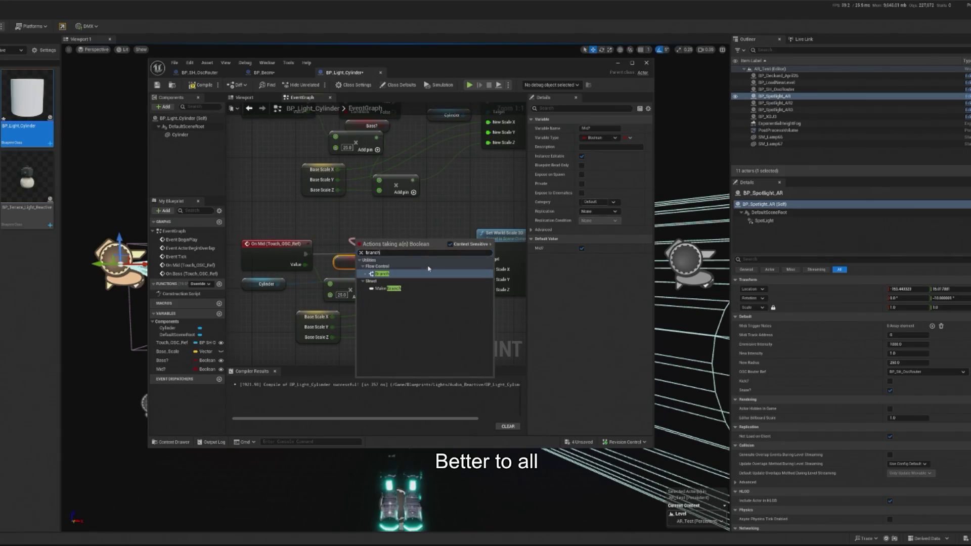
{"action": "key", "text": "Return"}
{"action": "mouse_move", "coordinate": [373, 249]}
{"action": "left_mouse_down"}
{"action": "mouse_move", "coordinate": [346, 238]}
{"action": "mouse_move", "coordinate": [482, 248]}
{"action": "left_mouse_up"}
Tidy the lower Cylinder, Branch, Add and Base Scale nodes into a clean layout.
{"action": "scroll", "coordinate": [300, 314], "scroll_direction": "down", "scroll_amount": 2}
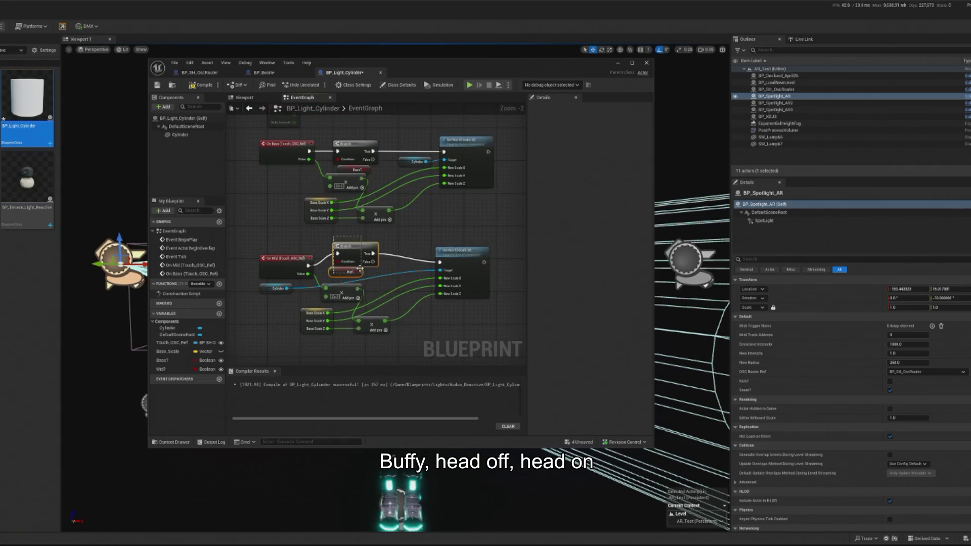
{"action": "left_click_drag", "start_coordinate": [269, 284], "coordinate": [269, 312]}
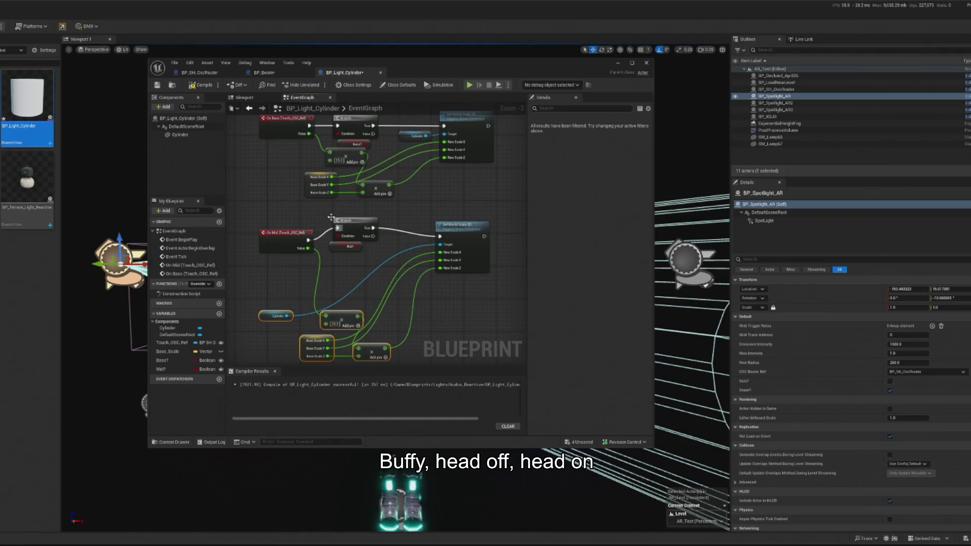
{"action": "left_click", "coordinate": [357, 232]}
{"action": "left_click_drag", "start_coordinate": [357, 231], "coordinate": [352, 244]}
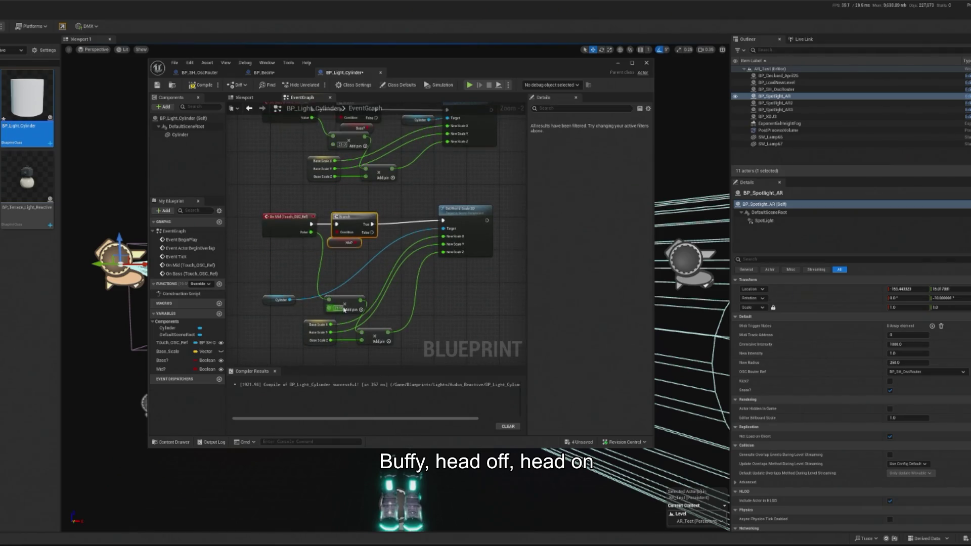
{"action": "left_click_drag", "start_coordinate": [269, 302], "coordinate": [404, 232]}
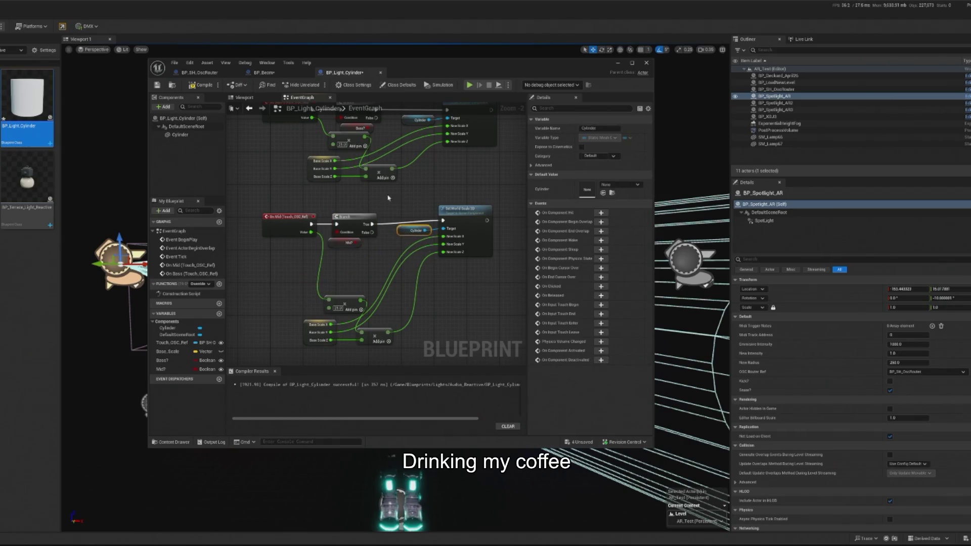
{"action": "mouse_move", "coordinate": [388, 198]}
{"action": "left_mouse_down"}
{"action": "mouse_move", "coordinate": [441, 237]}
{"action": "mouse_move", "coordinate": [441, 215]}
{"action": "left_mouse_up"}
{"action": "mouse_move", "coordinate": [301, 292]}
{"action": "left_mouse_down"}
{"action": "mouse_move", "coordinate": [386, 336]}
{"action": "mouse_move", "coordinate": [389, 296]}
{"action": "left_mouse_up"}
{"action": "scroll", "coordinate": [366, 229], "scroll_direction": "up", "scroll_amount": 2}
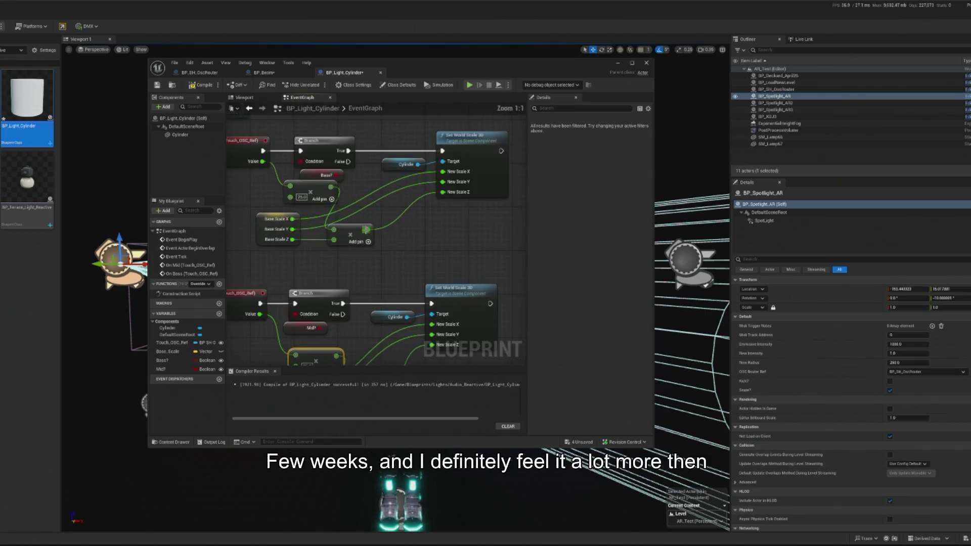
{"action": "left_click_drag", "start_coordinate": [366, 229], "coordinate": [393, 191]}
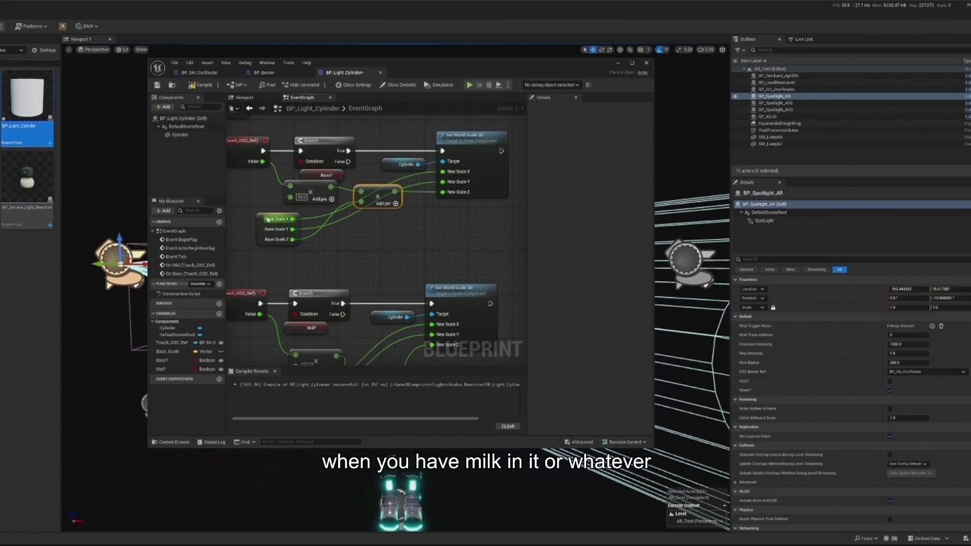
{"action": "left_click_drag", "start_coordinate": [266, 220], "coordinate": [295, 221]}
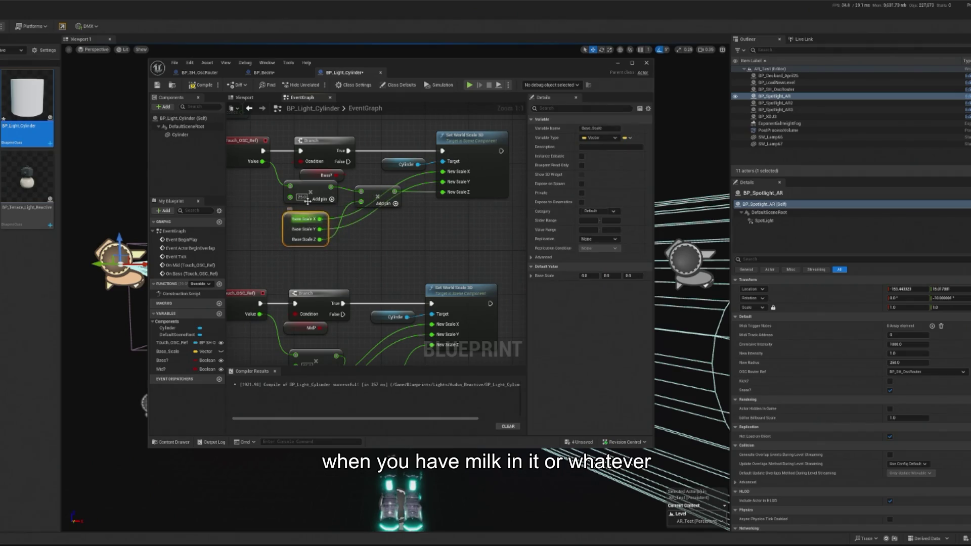
Compile the Blueprint and check the Bass? and Mid? variables' settings.
{"action": "left_click", "coordinate": [205, 85]}
{"action": "left_click", "coordinate": [324, 175]}
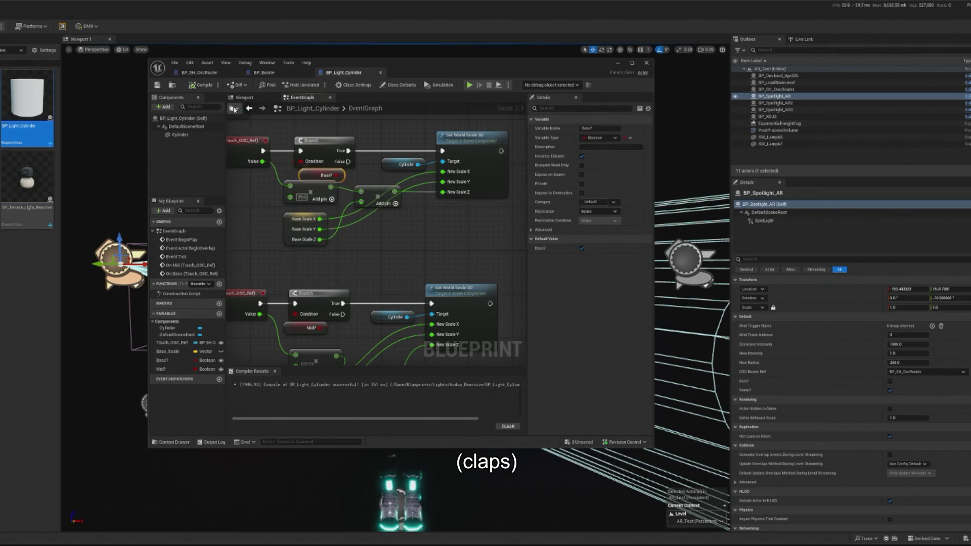
{"action": "scroll", "coordinate": [274, 178], "scroll_direction": "down", "scroll_amount": 2}
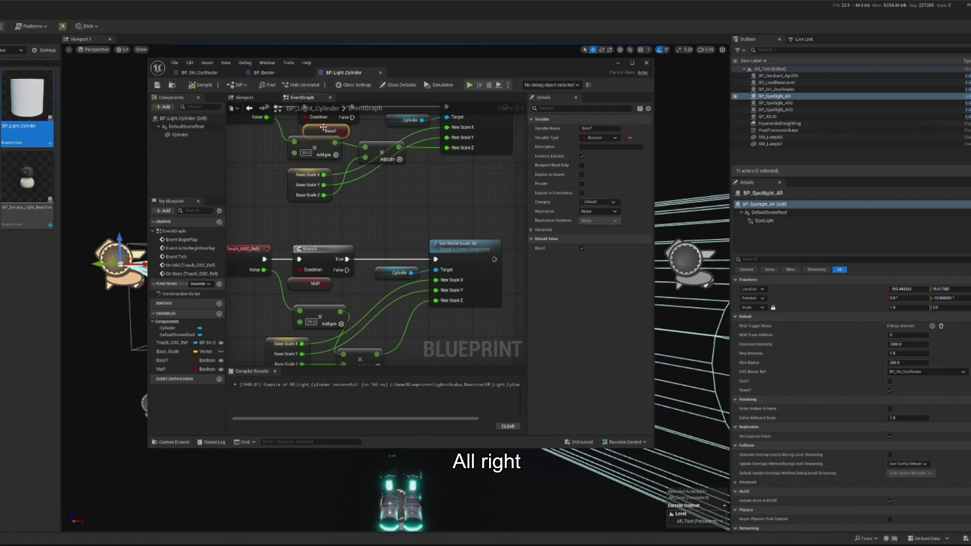
{"action": "left_click", "coordinate": [314, 284]}
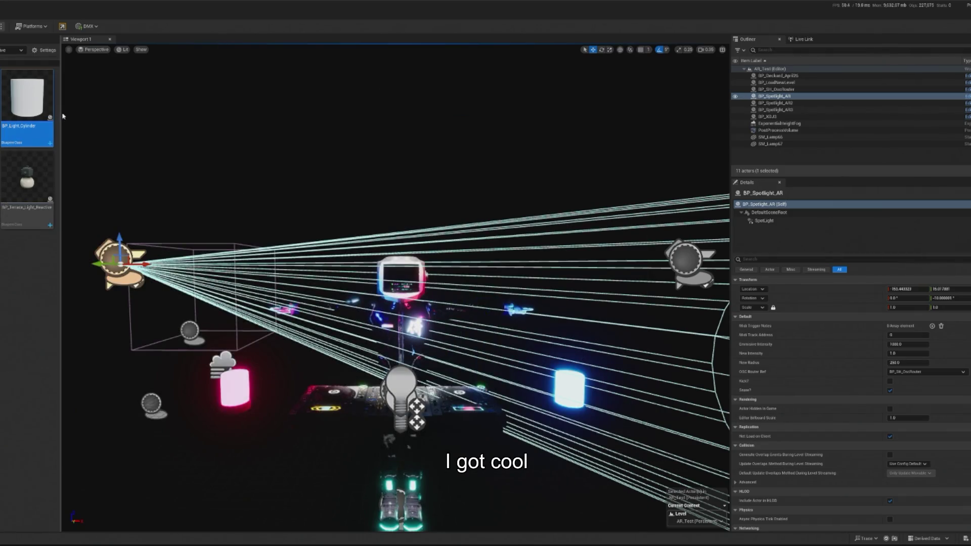
Place a BP_Light_Cylinder by the DJ booth, set Touch OSC Ref to BP_SH_Oscillator, and enable Mid?
{"action": "mouse_move", "coordinate": [27, 96]}
{"action": "left_mouse_down"}
{"action": "mouse_move", "coordinate": [369, 238]}
{"action": "mouse_move", "coordinate": [385, 217]}
{"action": "left_mouse_up"}
{"action": "key", "text": "f"}
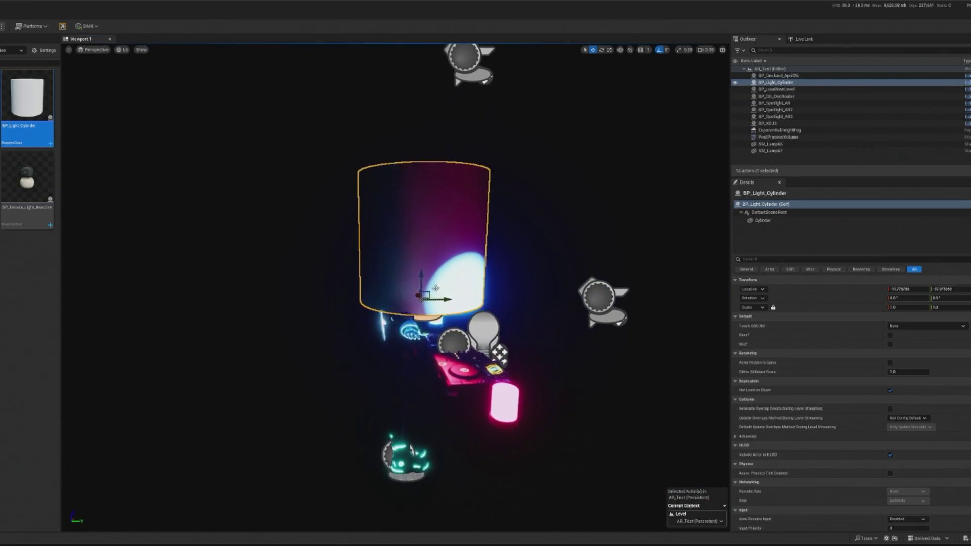
{"action": "scroll", "coordinate": [373, 296], "scroll_direction": "down", "scroll_amount": 5}
{"action": "mouse_move", "coordinate": [372, 295]}
{"action": "left_mouse_down"}
{"action": "mouse_move", "coordinate": [368, 405]}
{"action": "mouse_move", "coordinate": [329, 399]}
{"action": "left_mouse_up"}
{"action": "key", "text": "f"}
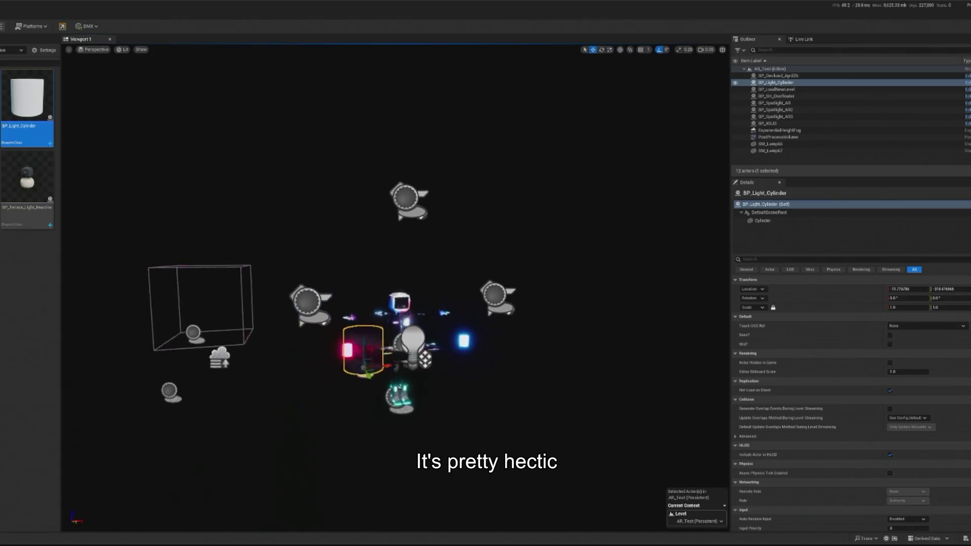
{"action": "left_click", "coordinate": [905, 326]}
{"action": "left_click", "coordinate": [915, 408]}
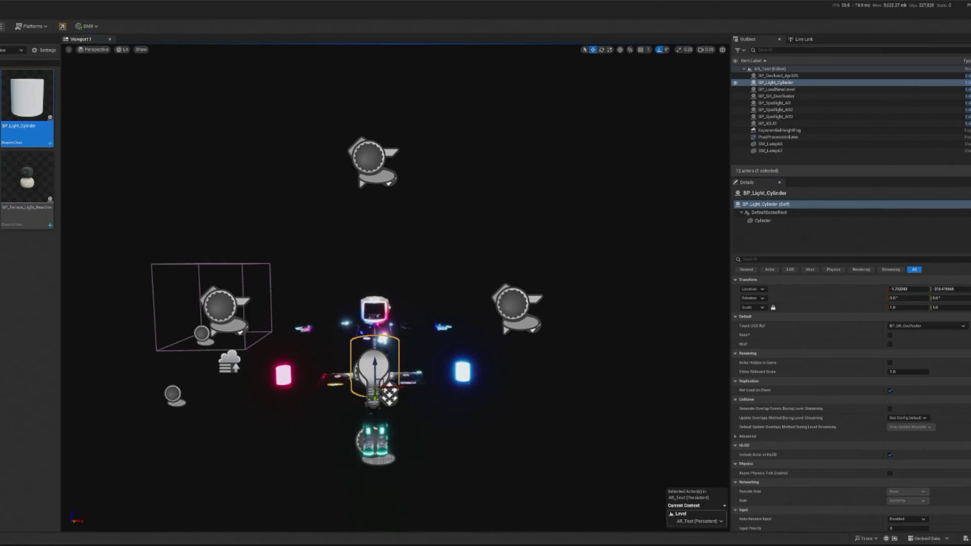
{"action": "left_click", "coordinate": [890, 345]}
Test-play the level, flying the camera toward the lights and console, then stop.
{"action": "key", "text": "alt+p"}
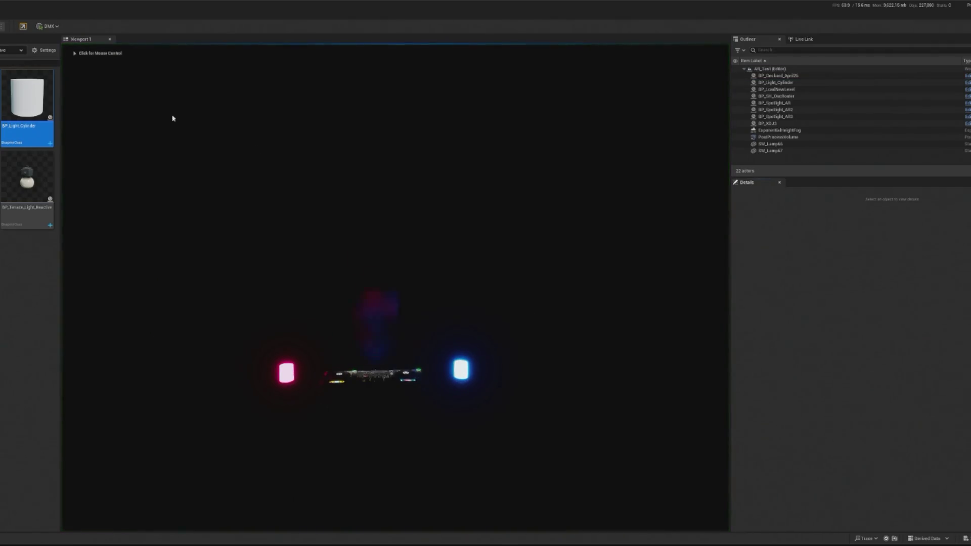
{"action": "key", "text": "w"}
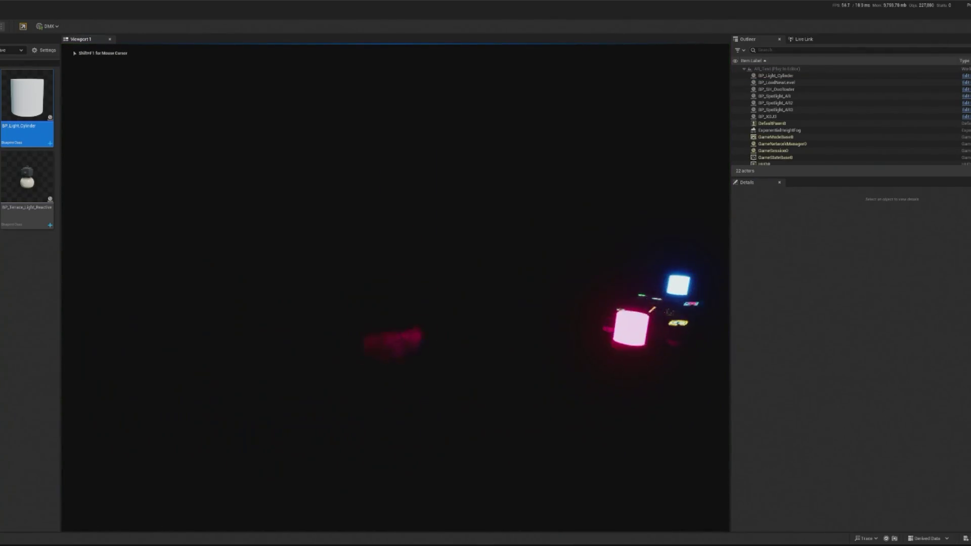
{"action": "key", "text": "w"}
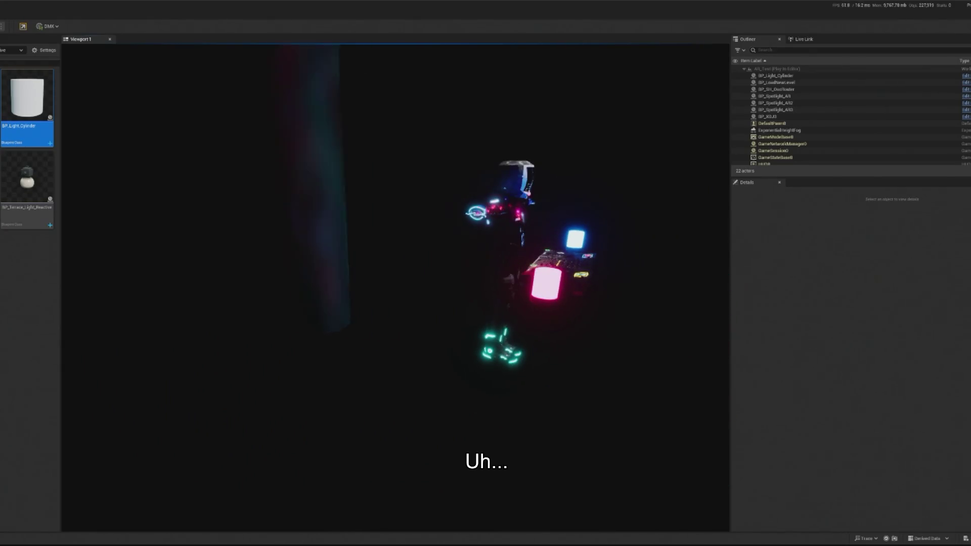
{"action": "key", "text": "w"}
{"action": "key", "text": "Escape"}
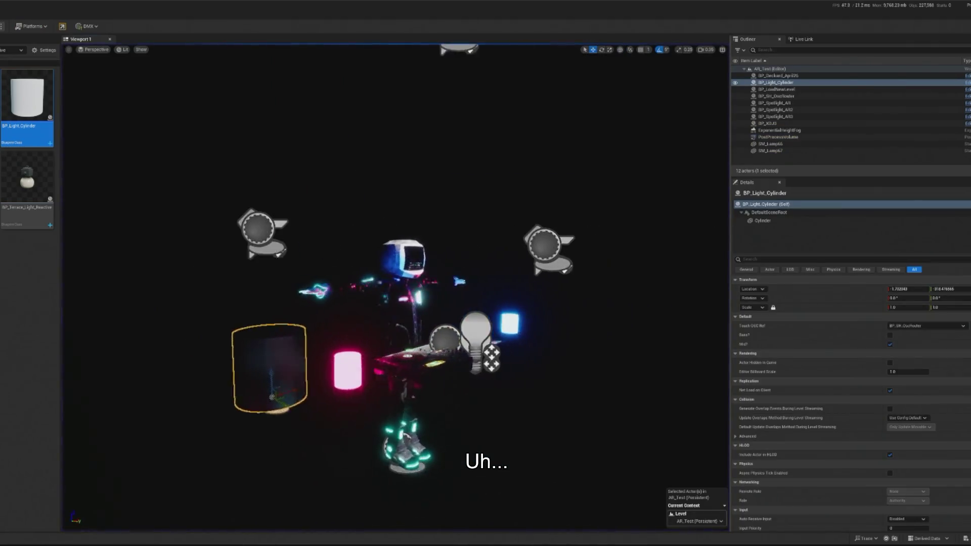
Select the cylinder mesh component and browse to its material in the Beautify folder.
{"action": "left_click", "coordinate": [804, 220]}
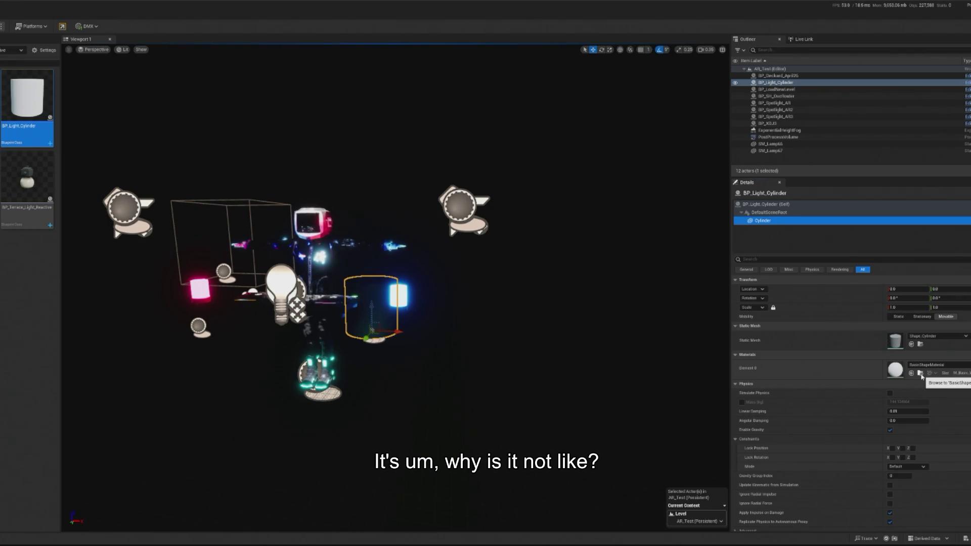
{"action": "left_click", "coordinate": [920, 374]}
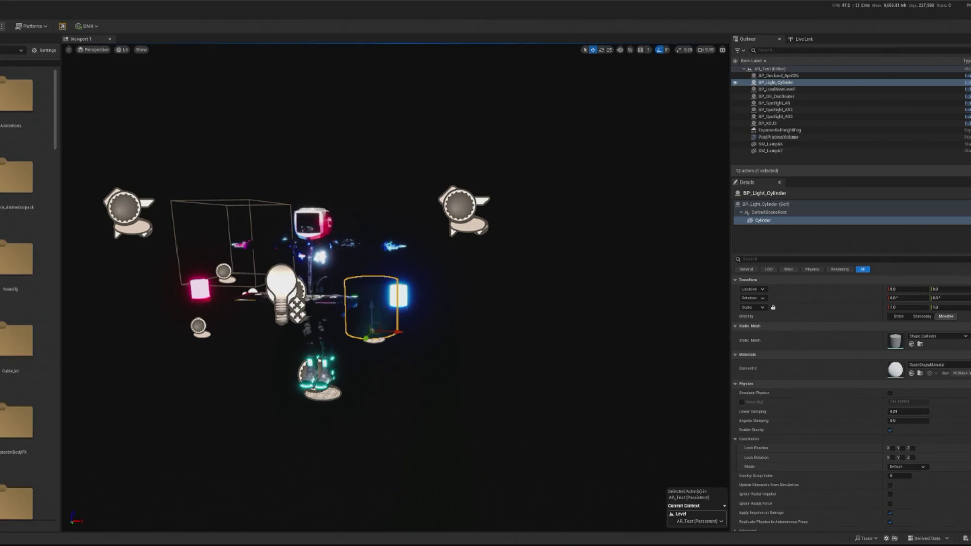
{"action": "scroll", "coordinate": [42, 107], "scroll_direction": "down", "scroll_amount": 2}
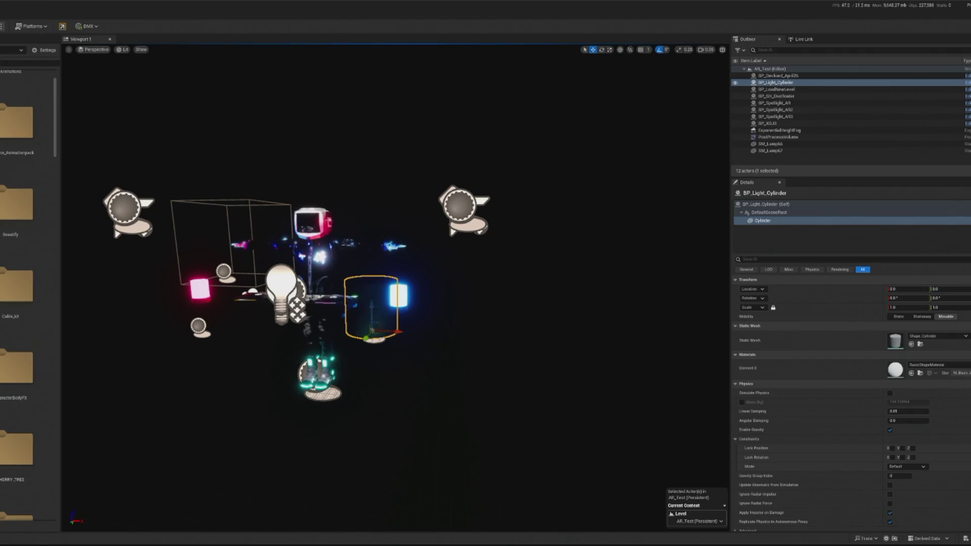
{"action": "double_click", "coordinate": [12, 196]}
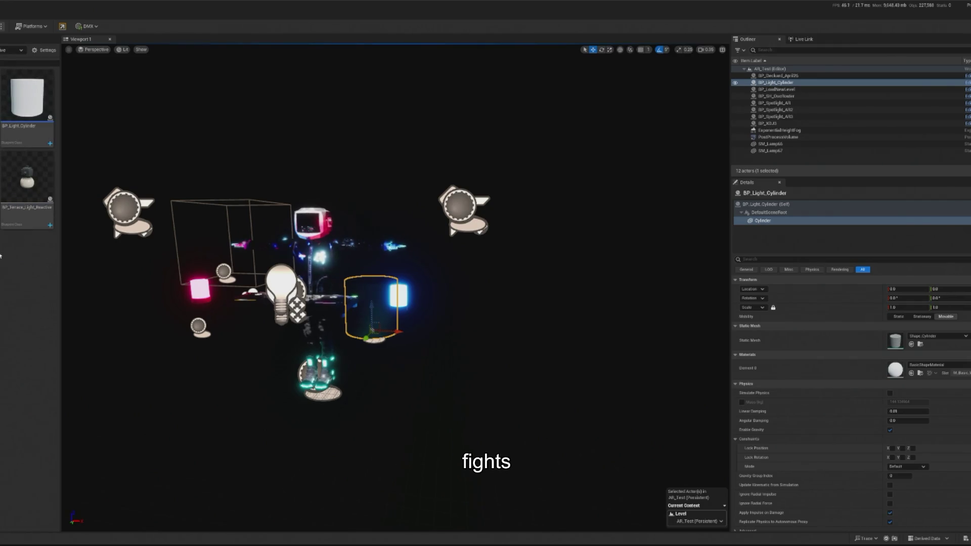
Deselect everything, switch to game view with G, and play the level.
{"action": "left_click", "coordinate": [195, 182]}
{"action": "key", "text": "g"}
{"action": "key", "text": "alt+p"}
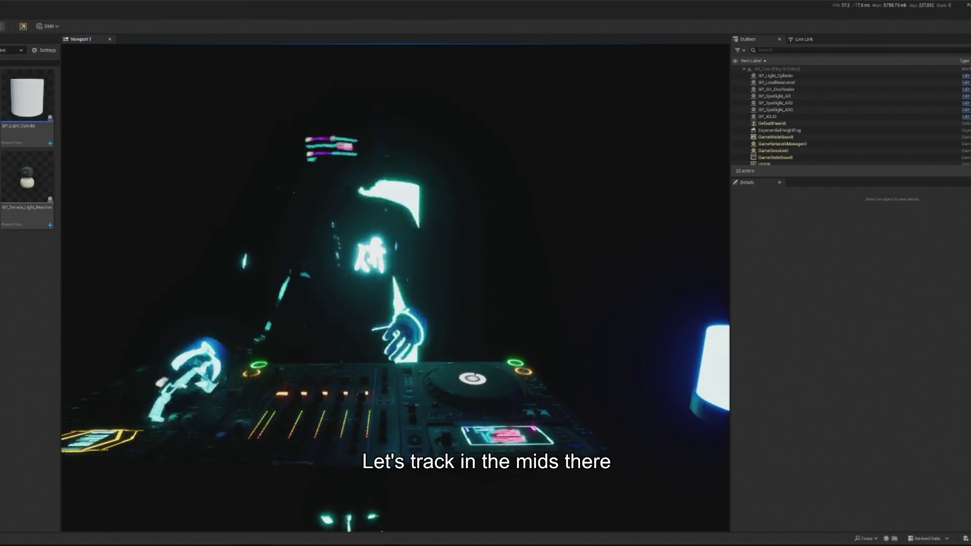
Frame the mid-reactive cylinder and scale it about five times wider on X.
{"action": "key", "text": "f"}
{"action": "key", "text": "r"}
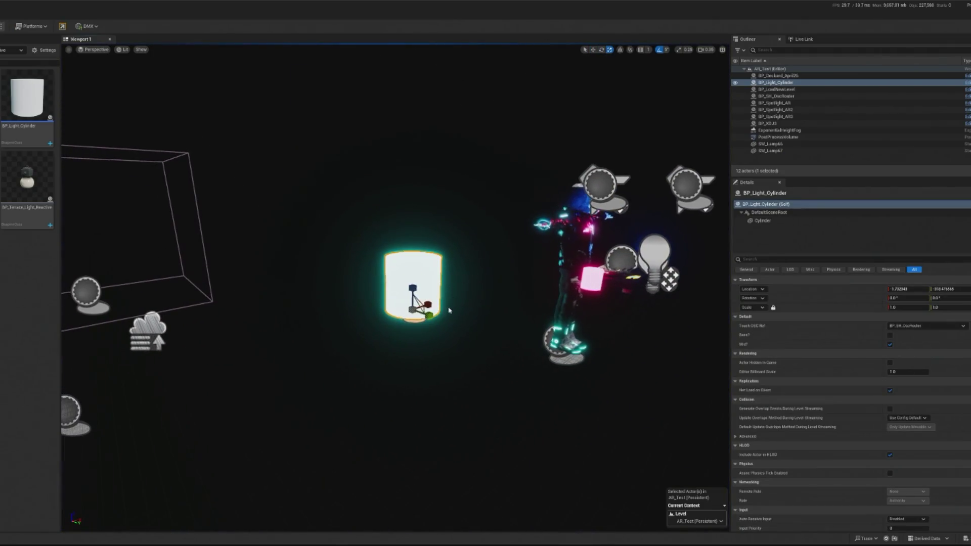
{"action": "left_click_drag", "start_coordinate": [418, 320], "coordinate": [384, 344]}
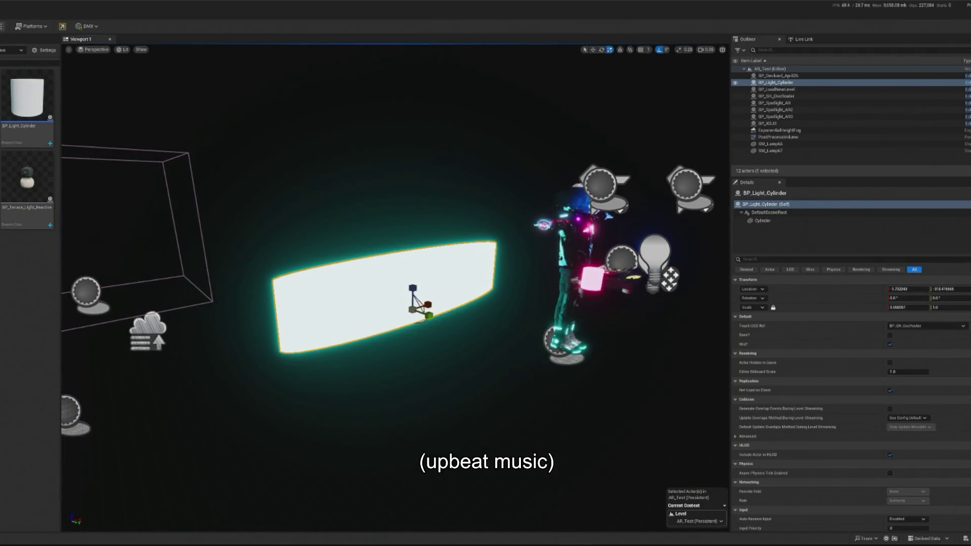
Play the level to test the wide glowing panel, then stop the session.
{"action": "key", "text": "alt+p"}
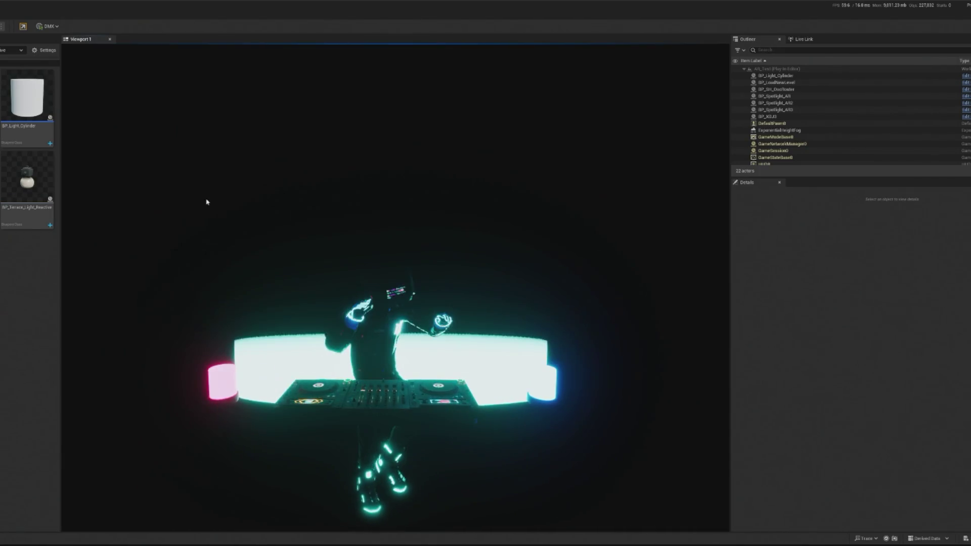
{"action": "key", "text": "Escape"}
{"action": "scroll", "coordinate": [427, 350], "scroll_direction": "down", "scroll_amount": 5}
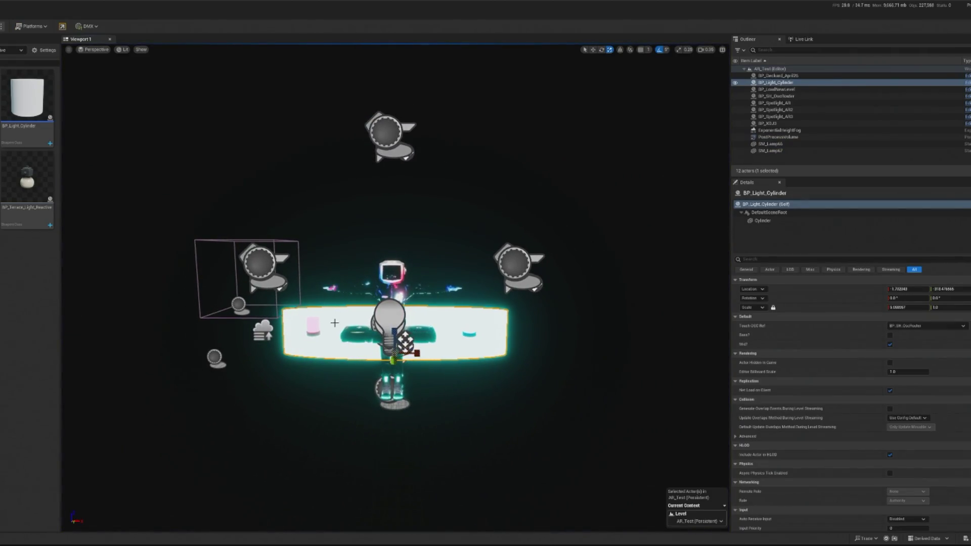
Duplicate the cylinder panel, scale the copy up, and Alt-drag a third copy to the right.
{"action": "key", "text": "ctrl+d"}
{"action": "mouse_move", "coordinate": [417, 353]}
{"action": "left_mouse_down"}
{"action": "mouse_move", "coordinate": [433, 355]}
{"action": "mouse_move", "coordinate": [194, 332]}
{"action": "left_mouse_up"}
{"action": "left_click_drag", "start_coordinate": [414, 353], "coordinate": [657, 358]}
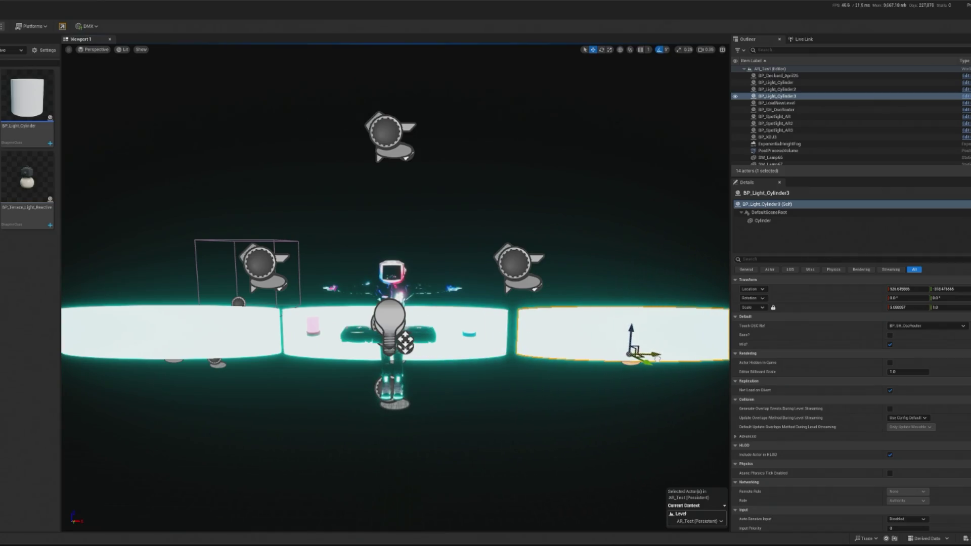
{"action": "left_click", "coordinate": [479, 334]}
{"action": "left_click", "coordinate": [446, 315]}
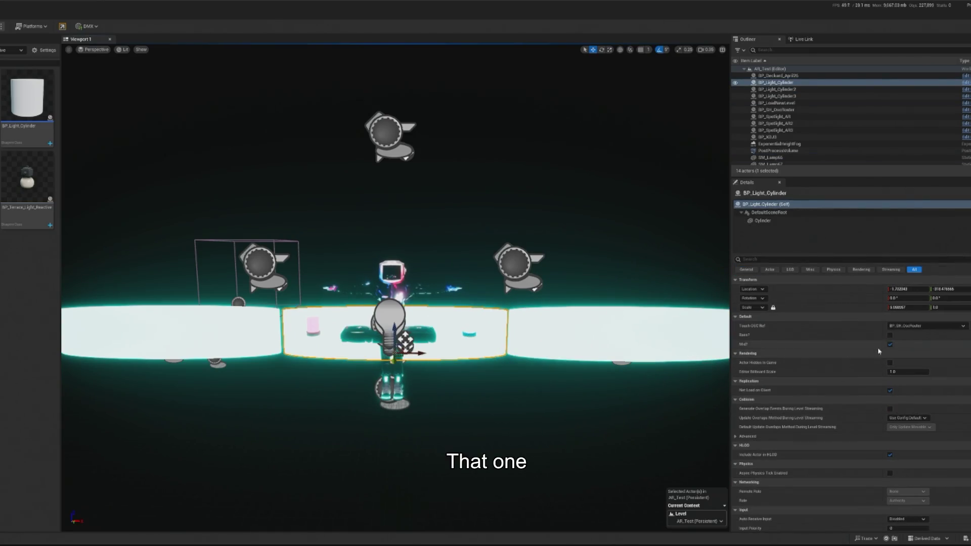
Tick Mid? on the right panel and play-test the three panels.
{"action": "left_click", "coordinate": [674, 319]}
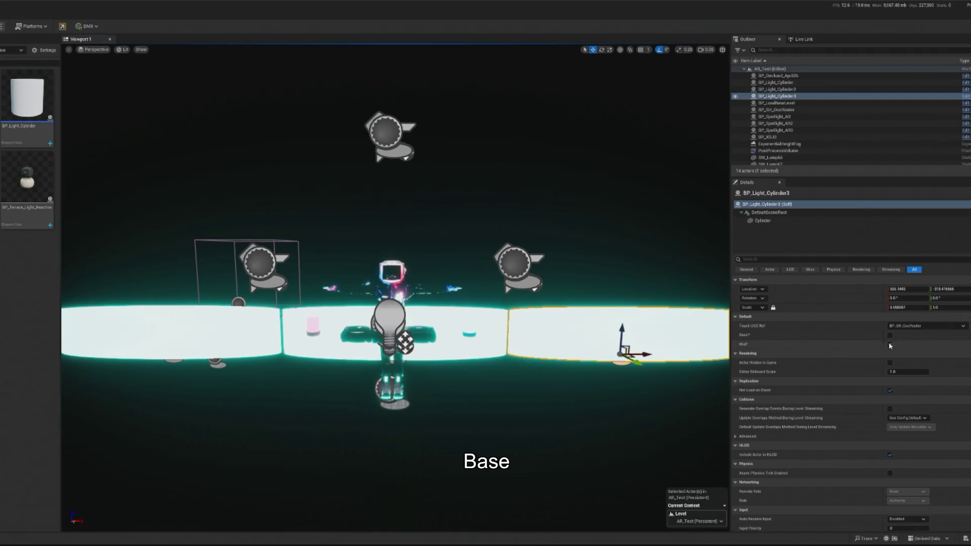
{"action": "left_click", "coordinate": [890, 344]}
{"action": "left_click", "coordinate": [171, 329]}
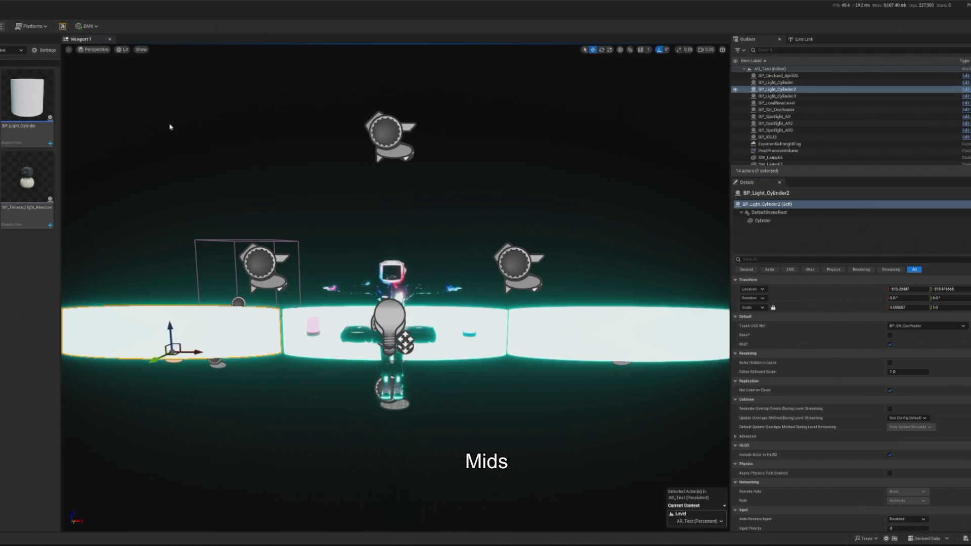
{"action": "left_click", "coordinate": [2, 25]}
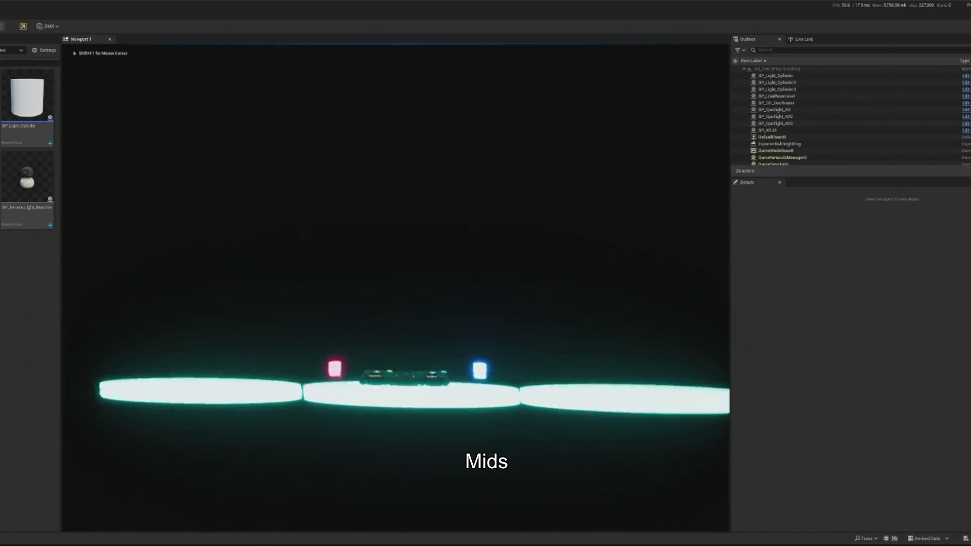
{"action": "key", "text": "Escape"}
Untick Mid? on the middle panel so it reacts to bass, then play again.
{"action": "left_click", "coordinate": [325, 324]}
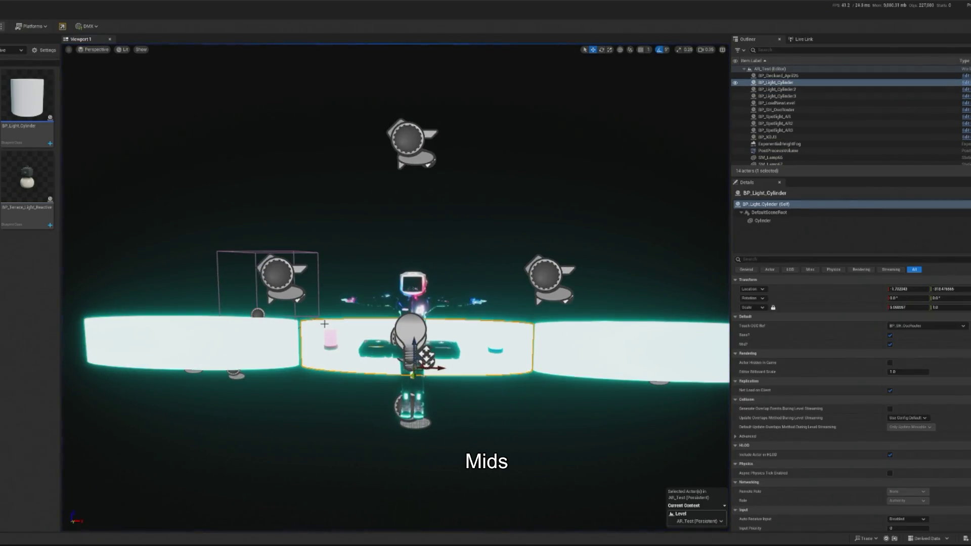
{"action": "left_click", "coordinate": [890, 345]}
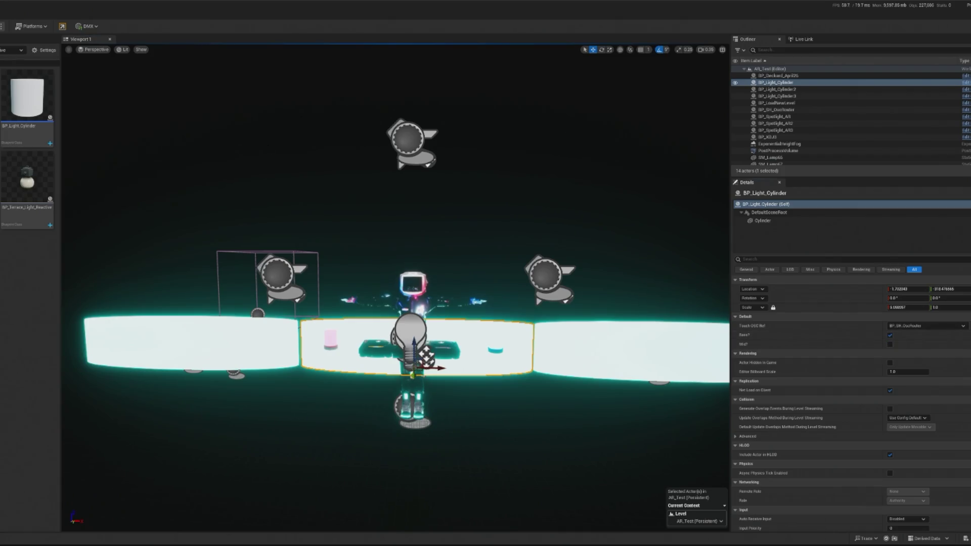
{"action": "key", "text": "alt+p"}
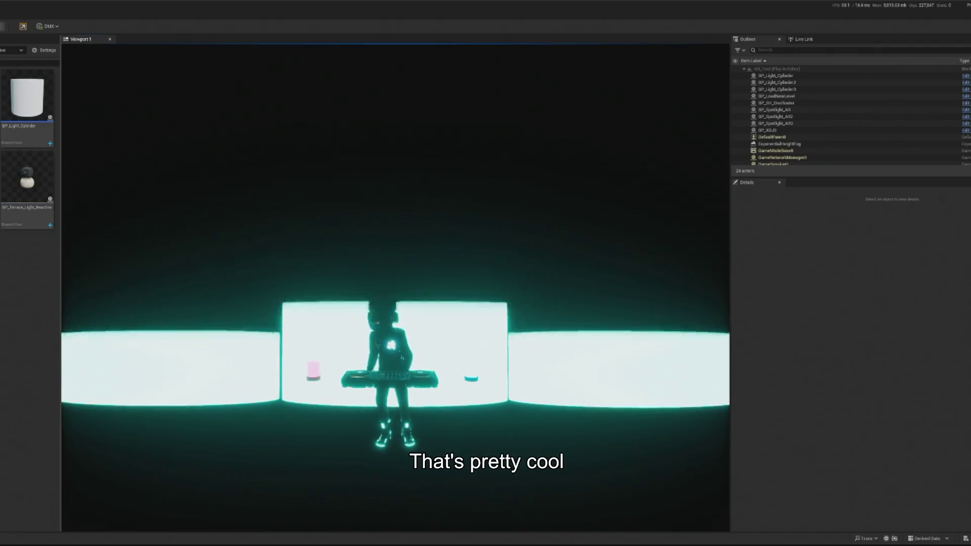
Watch the reacting panels in play, moving the camera in close on the DJ before stopping.
{"action": "key", "text": "shift+F1"}
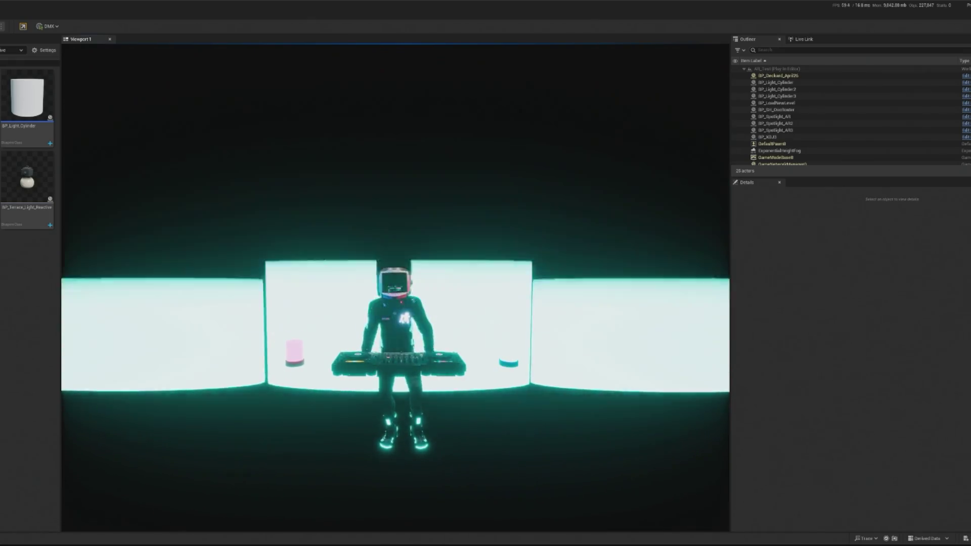
{"action": "key", "text": "shift+F1"}
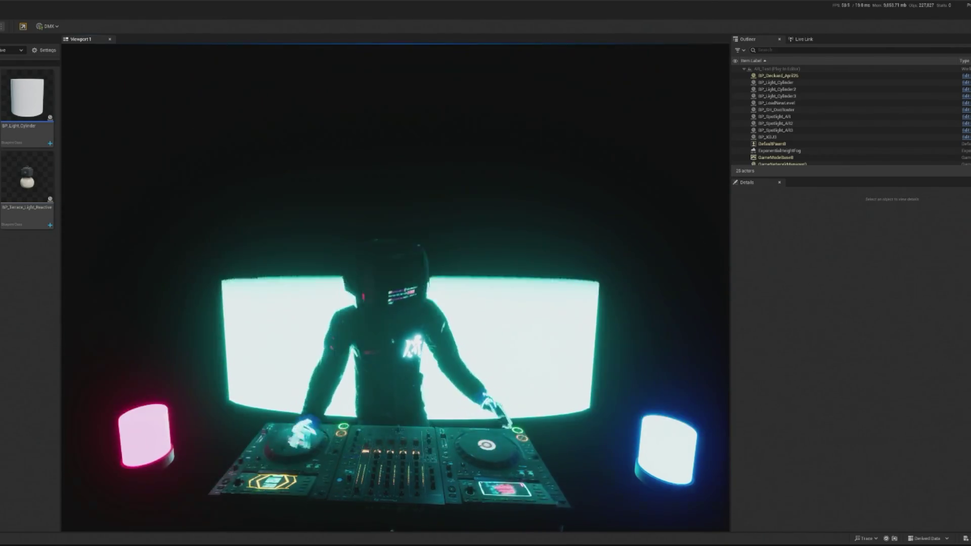
{"action": "left_click", "coordinate": [206, 373]}
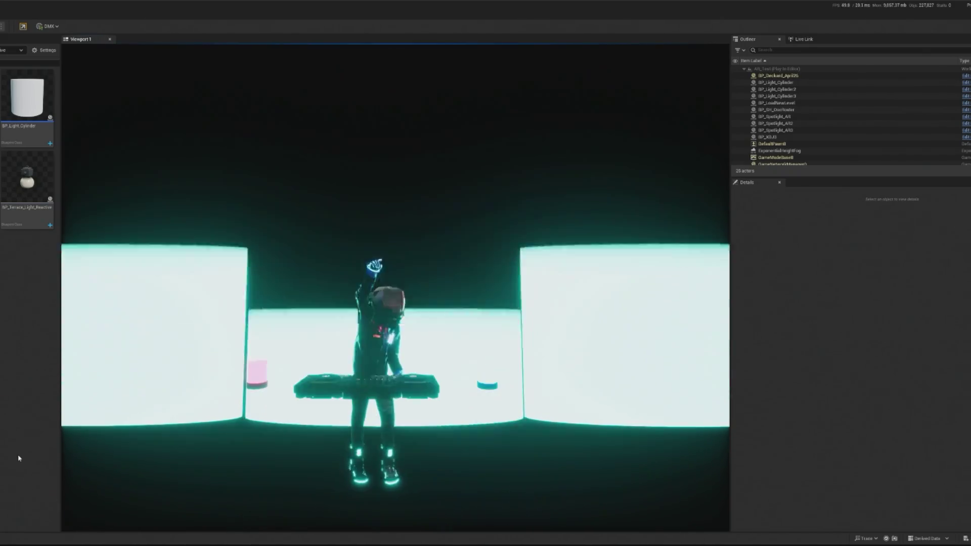
{"action": "left_click", "coordinate": [101, 445]}
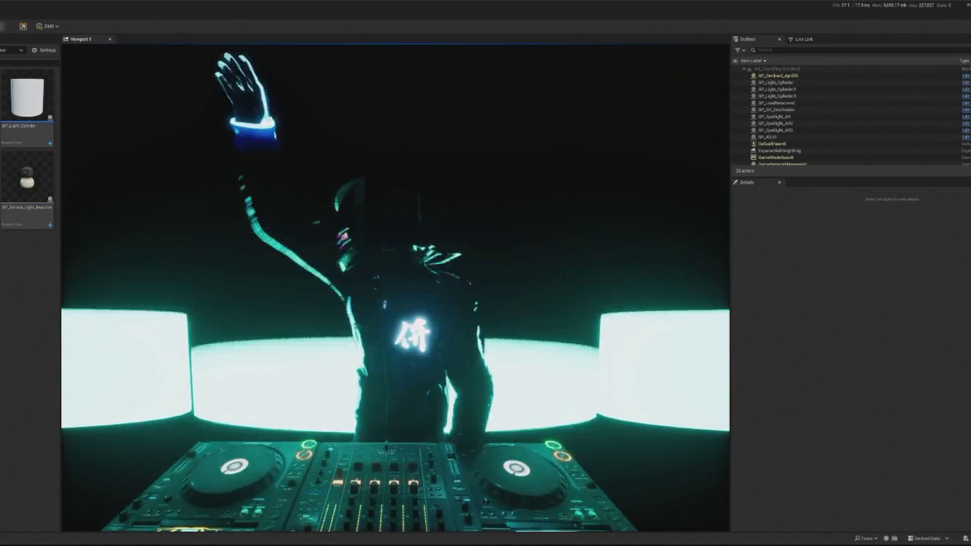
{"action": "key", "text": "Escape"}
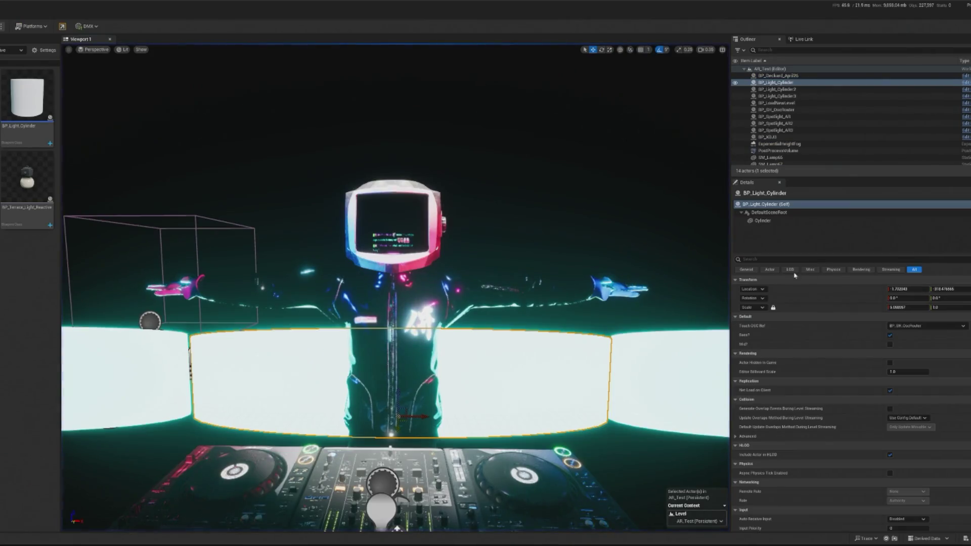
Filter the Outliner for 'fog' and raise fog density to about 0.0984 and height falloff to about 0.7263.
{"action": "left_click", "coordinate": [778, 49]}
{"action": "type", "text": "fog"}
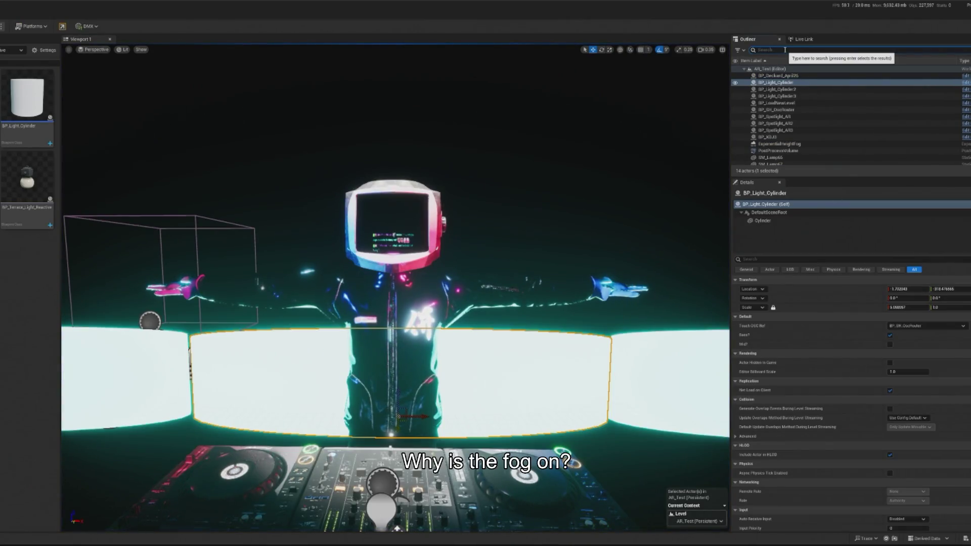
{"action": "left_click", "coordinate": [779, 75]}
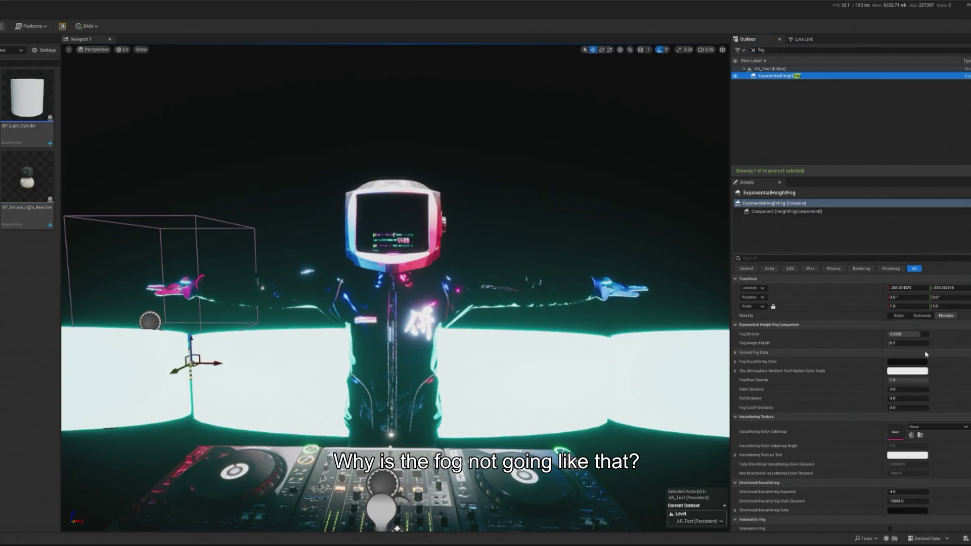
{"action": "left_click_drag", "start_coordinate": [905, 334], "coordinate": [910, 334]}
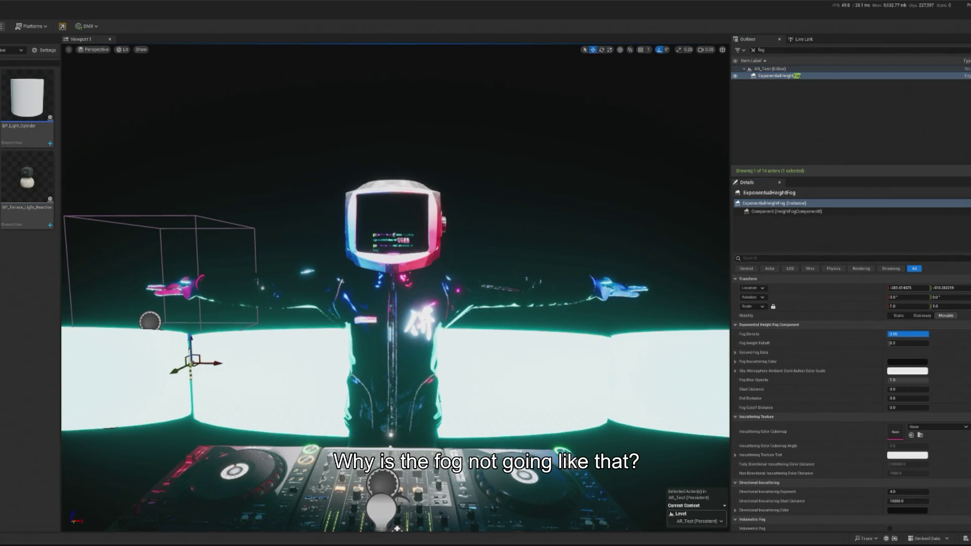
{"action": "left_click_drag", "start_coordinate": [907, 343], "coordinate": [913, 343]}
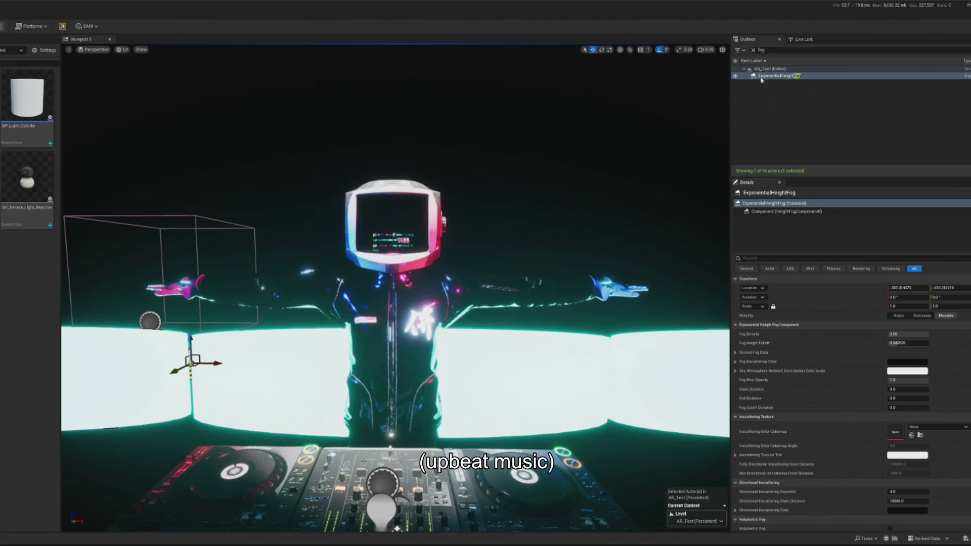
Raise the right spotlight's indirect lighting and volumetric scattering intensities, then play to check the fog.
{"action": "left_click", "coordinate": [649, 231]}
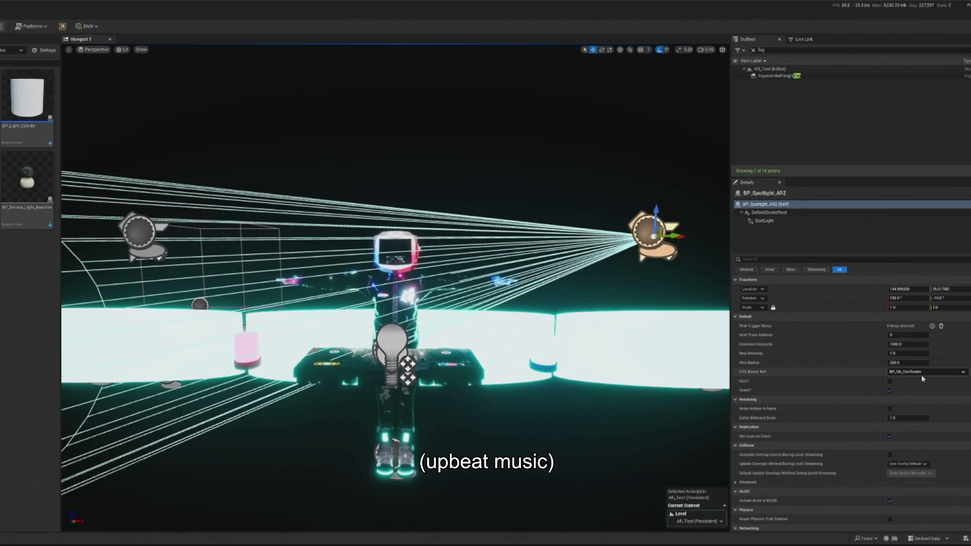
{"action": "left_click", "coordinate": [766, 221]}
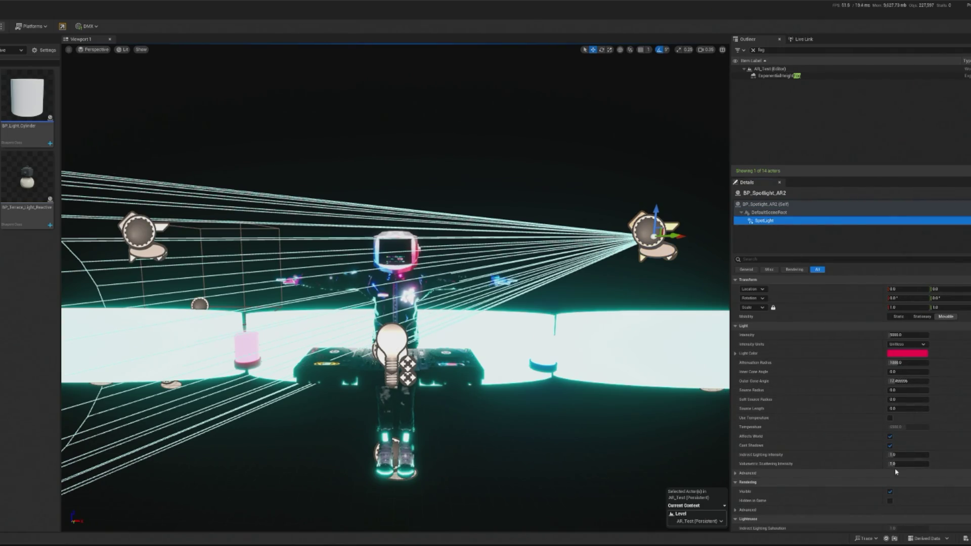
{"action": "left_click_drag", "start_coordinate": [906, 464], "coordinate": [911, 464]}
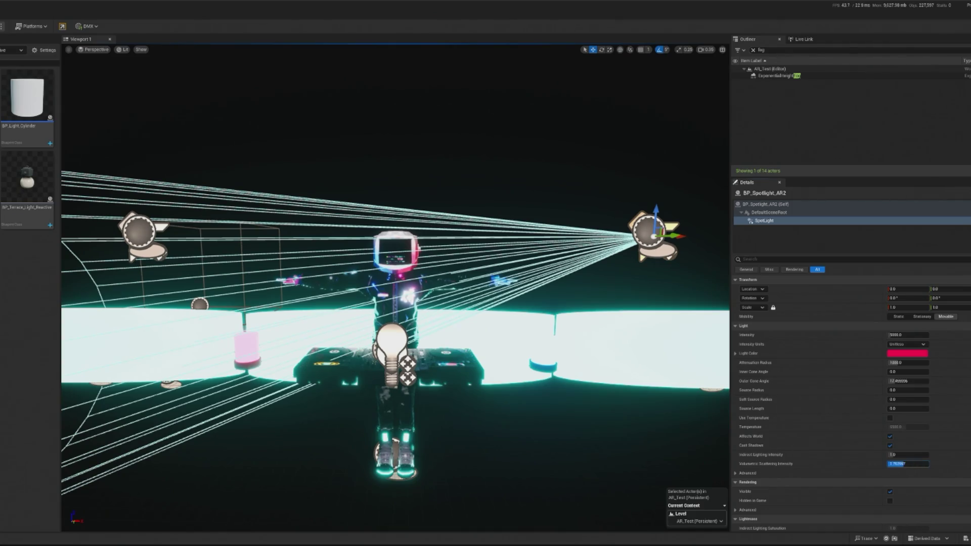
{"action": "left_click_drag", "start_coordinate": [905, 454], "coordinate": [902, 463]}
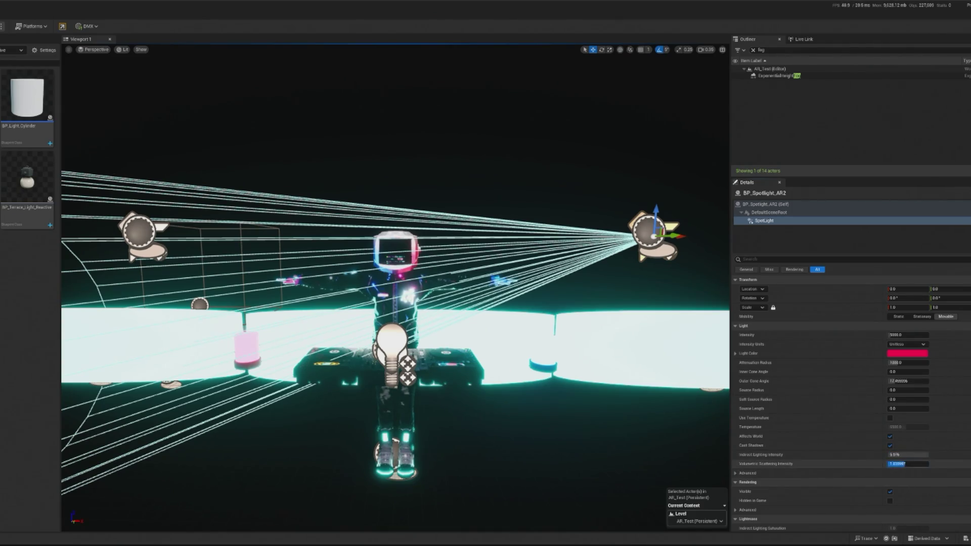
{"action": "left_click", "coordinate": [158, 232]}
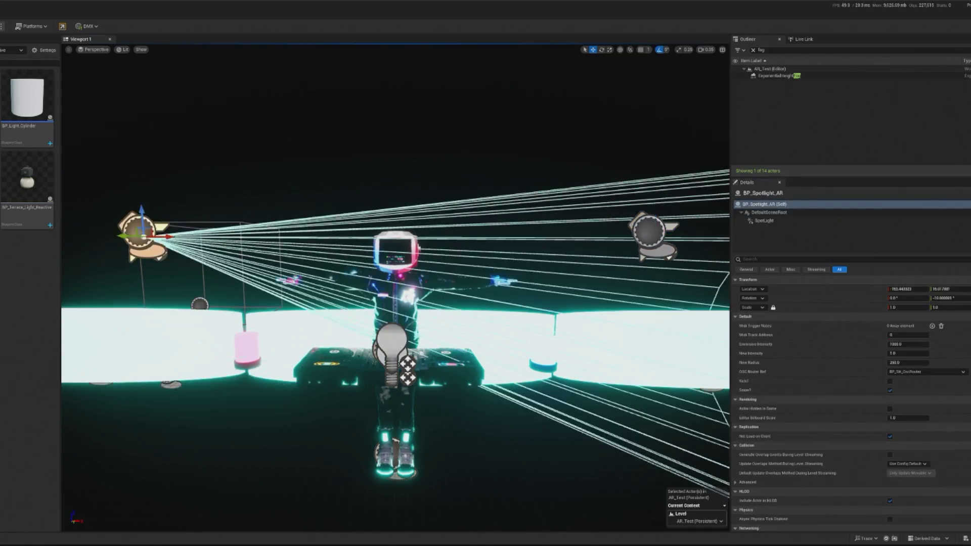
{"action": "left_click", "coordinate": [764, 221]}
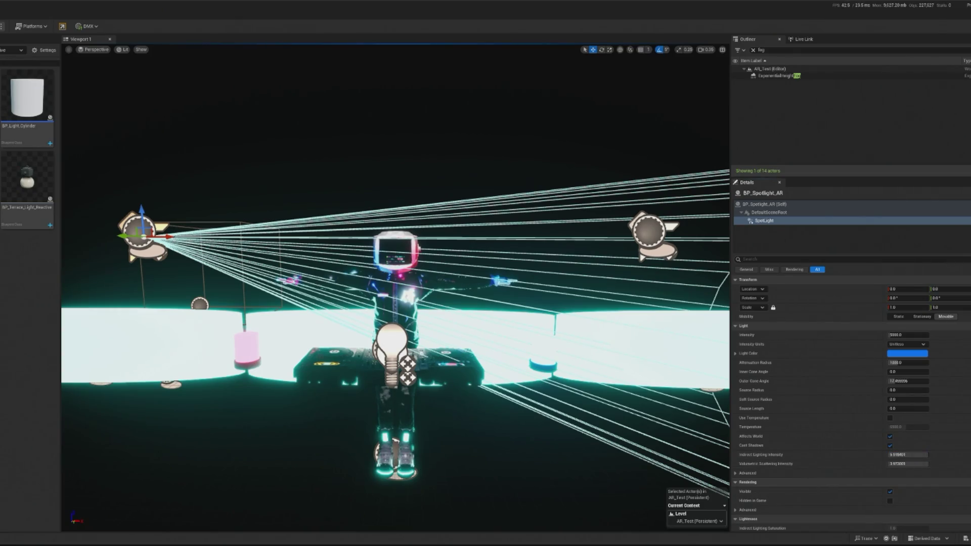
{"action": "key", "text": "alt+p"}
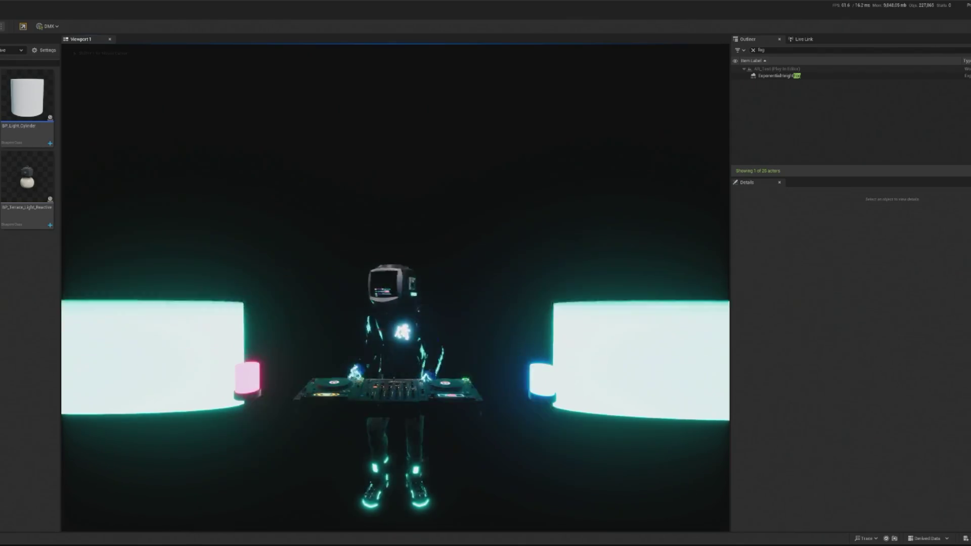
Set fog density 1.0, start distance about 1842 and cutoff distance about 20000000, then play.
{"action": "key", "text": "Escape"}
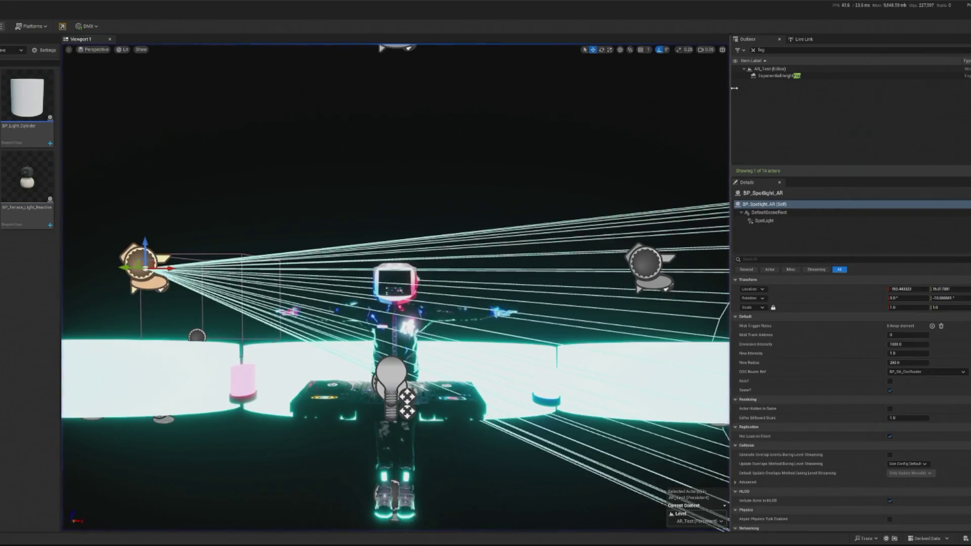
{"action": "left_click", "coordinate": [767, 75]}
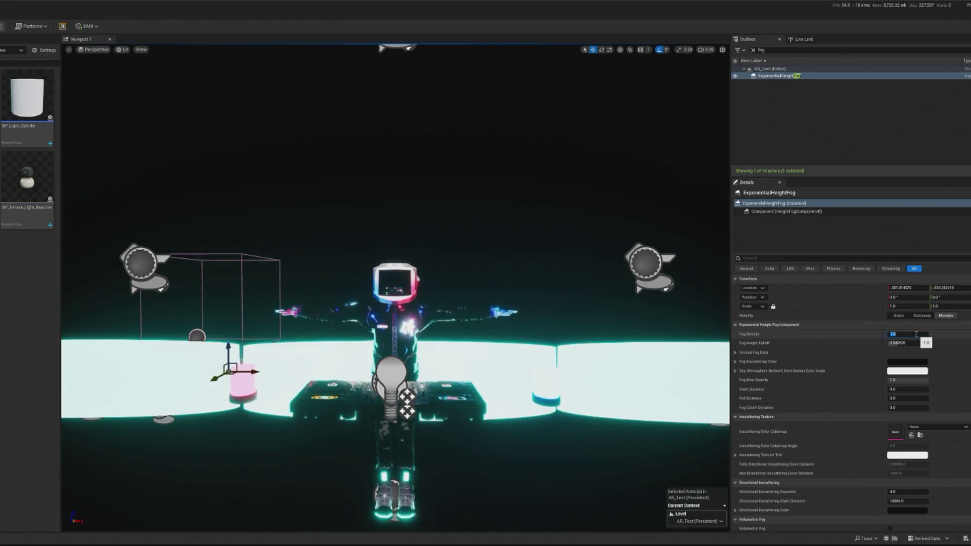
{"action": "key", "text": "Tab"}
{"action": "type", "text": "0.005"}
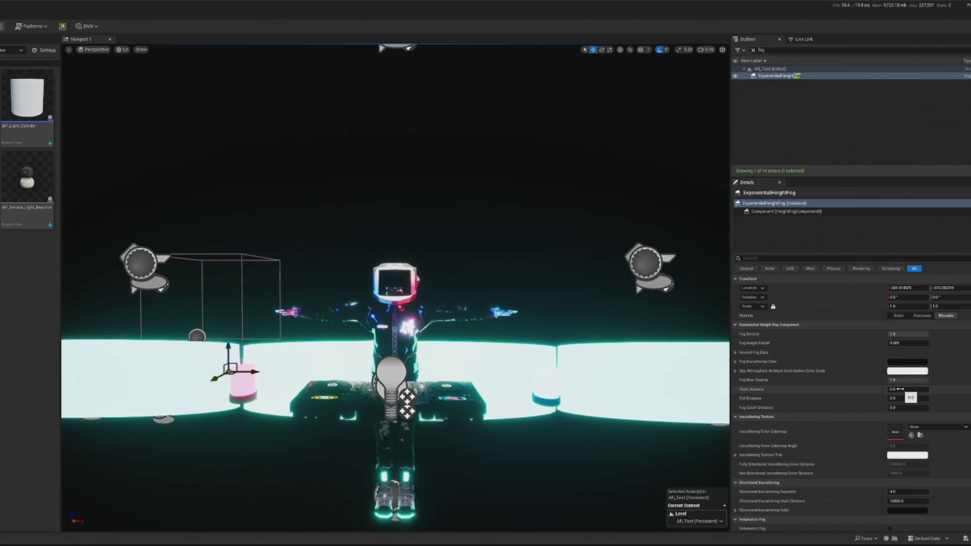
{"action": "left_click_drag", "start_coordinate": [906, 390], "coordinate": [915, 390]}
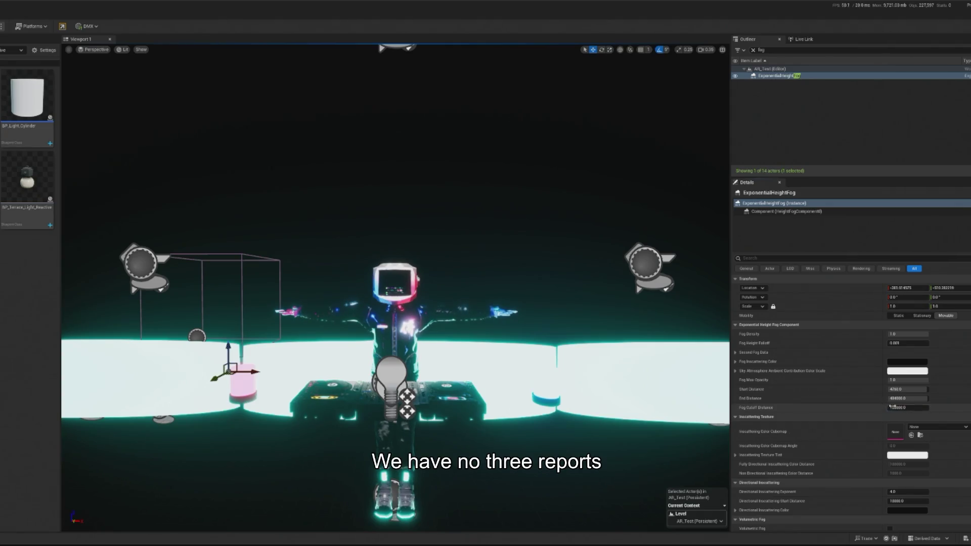
{"action": "left_click_drag", "start_coordinate": [893, 406], "coordinate": [931, 406]}
{"action": "key", "text": "alt+p"}
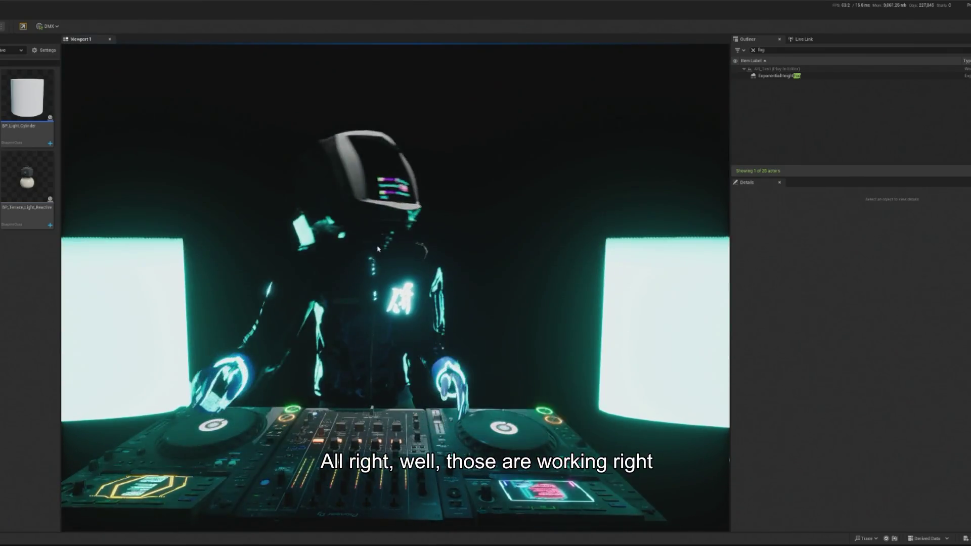
{"action": "key", "text": "Escape"}
{"action": "left_click", "coordinate": [651, 328]}
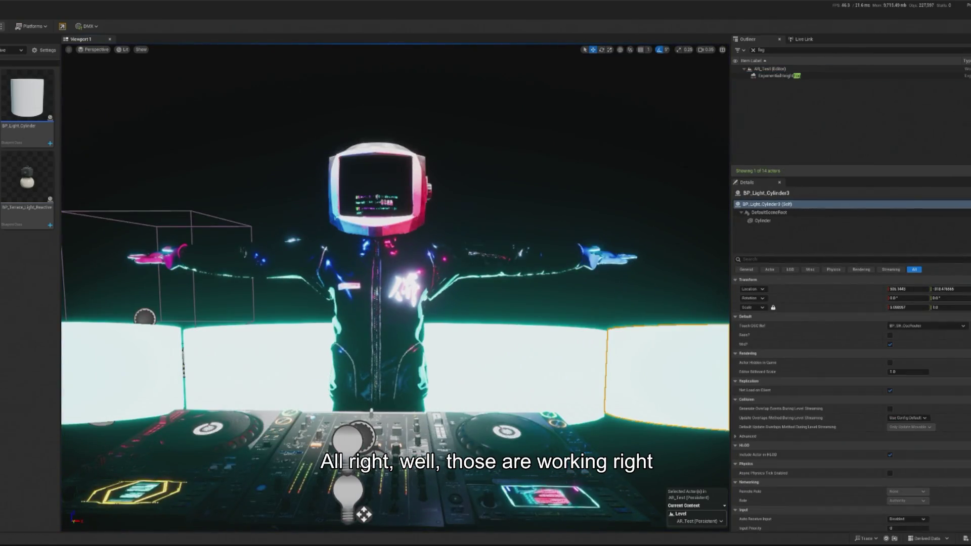
Open the right panel's BP_Light_Cylinder Blueprint and copy-paste the scaling node group.
{"action": "left_click", "coordinate": [753, 50]}
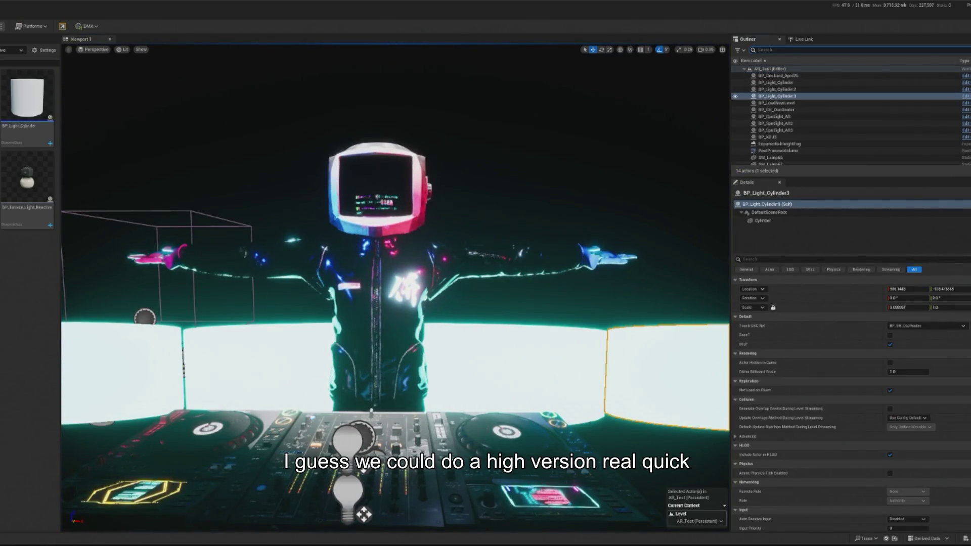
{"action": "left_click", "coordinate": [967, 96]}
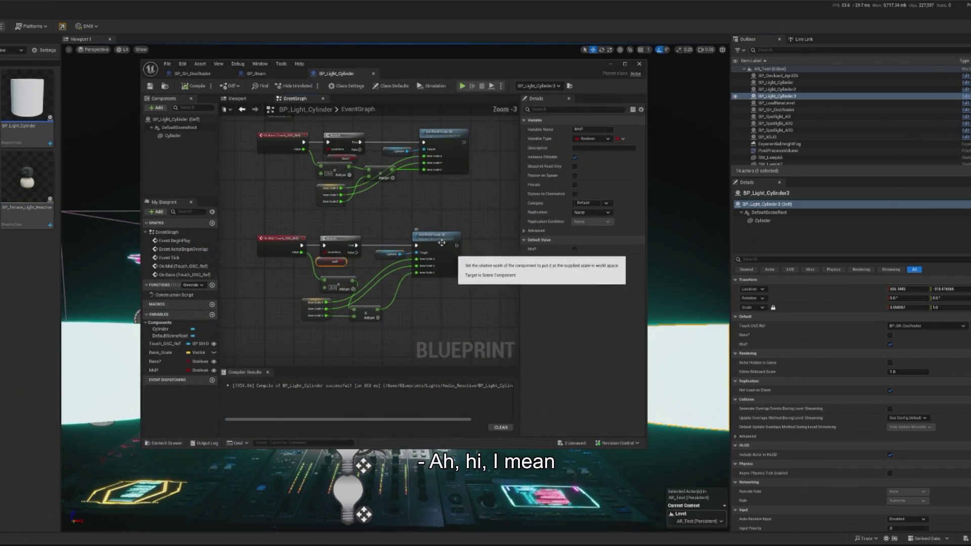
{"action": "left_click_drag", "start_coordinate": [326, 192], "coordinate": [502, 274]}
{"action": "key", "text": "ctrl+c"}
{"action": "key", "text": "ctrl+v"}
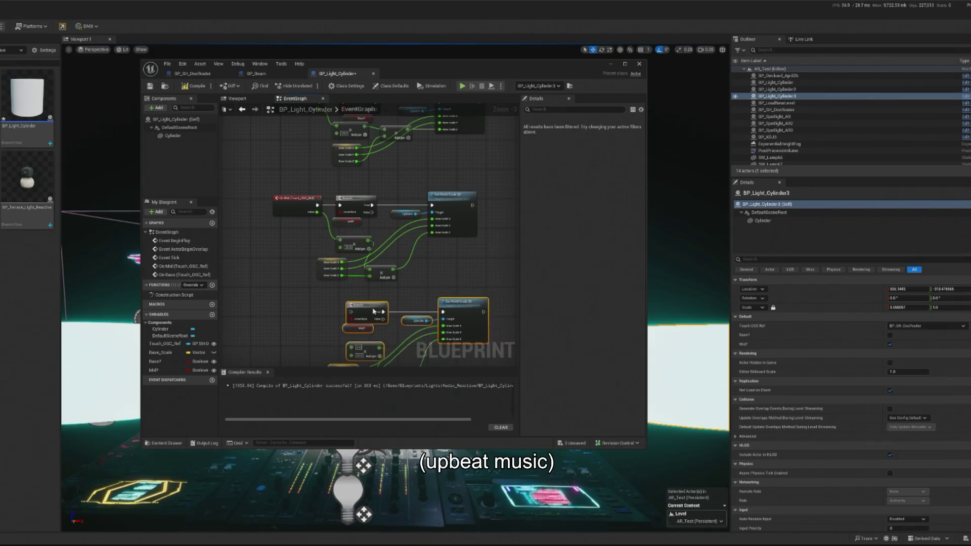
Duplicate the Mid? variable as a new boolean named High?
{"action": "right_click", "coordinate": [154, 371]}
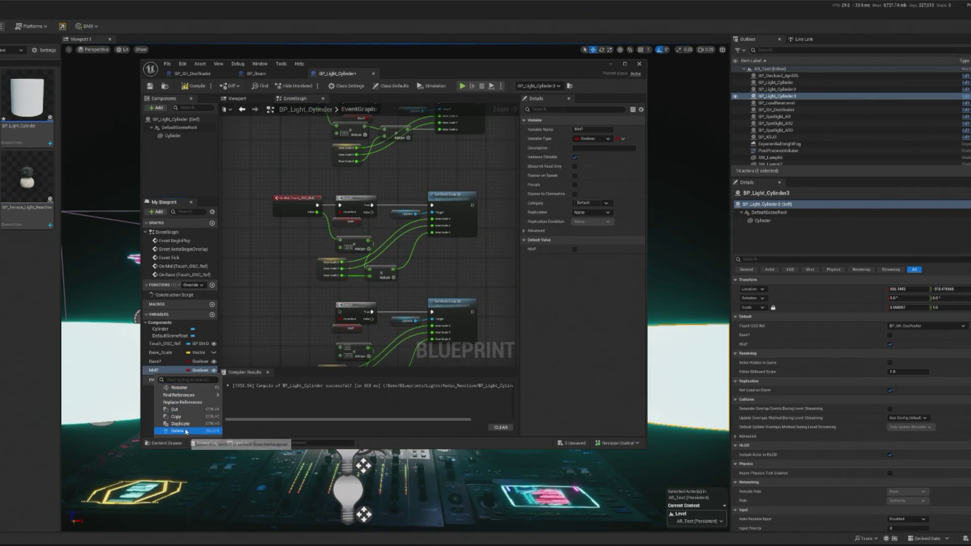
{"action": "mouse_move", "coordinate": [181, 393]}
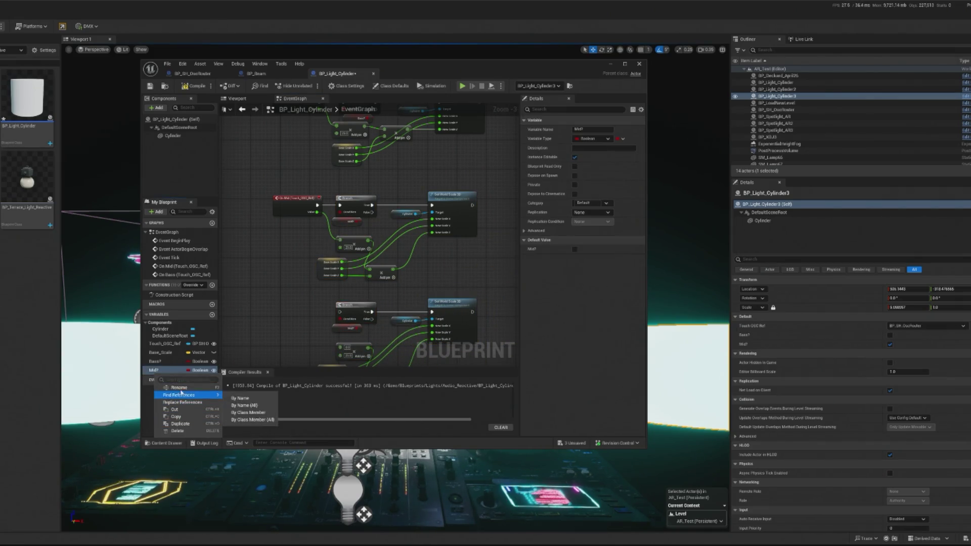
{"action": "left_click", "coordinate": [178, 424]}
{"action": "type", "text": "High"}
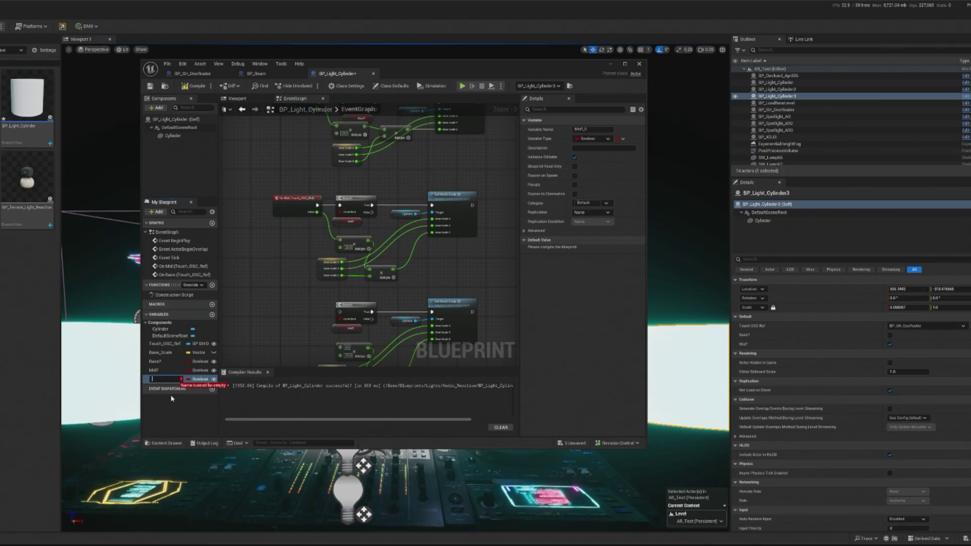
{"action": "type", "text": "?"}
{"action": "key", "text": "Return"}
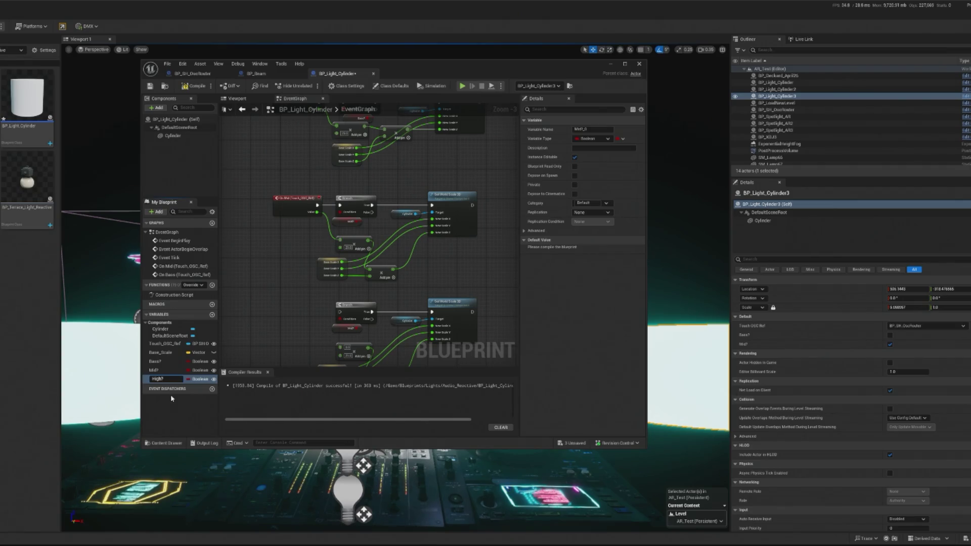
Add an On High event to the copied nodes, gate its branch with High?, and compile.
{"action": "left_click", "coordinate": [172, 344]}
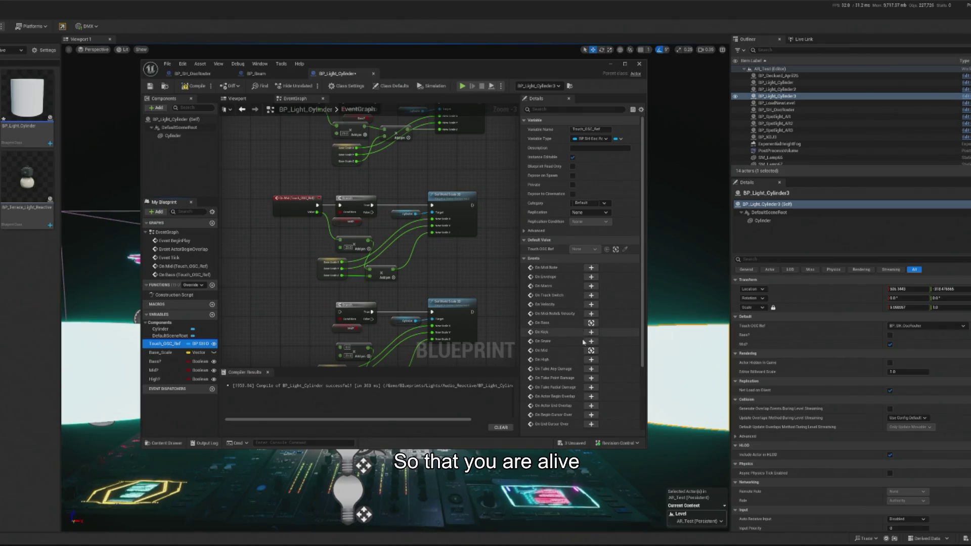
{"action": "left_click", "coordinate": [590, 359]}
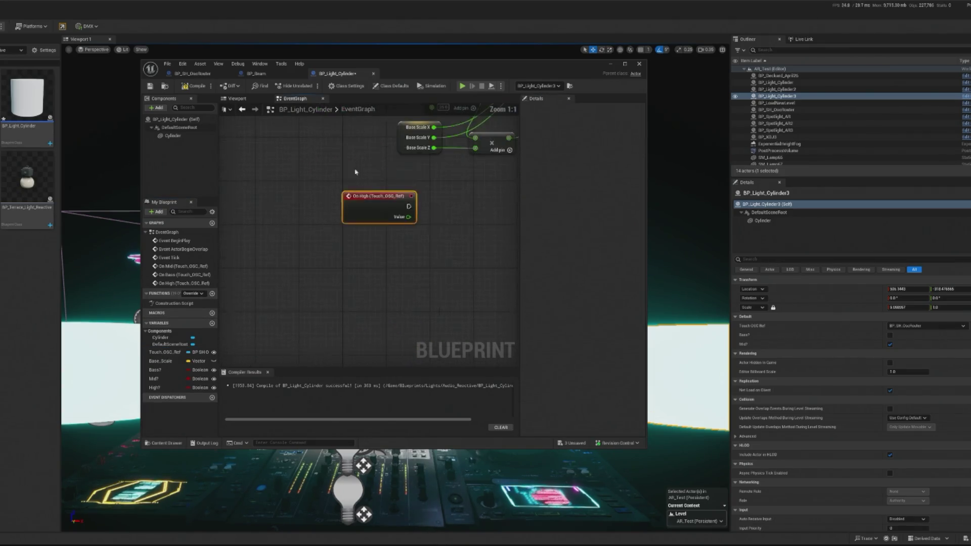
{"action": "mouse_move", "coordinate": [372, 248]}
{"action": "left_mouse_down"}
{"action": "mouse_move", "coordinate": [357, 157]}
{"action": "mouse_move", "coordinate": [339, 165]}
{"action": "mouse_move", "coordinate": [391, 161]}
{"action": "left_mouse_up"}
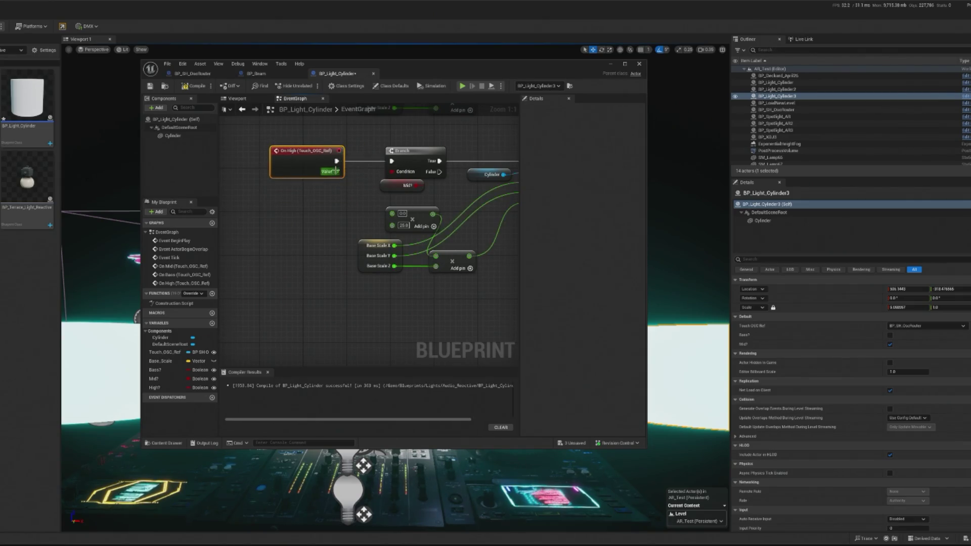
{"action": "left_click_drag", "start_coordinate": [390, 215], "coordinate": [327, 220]}
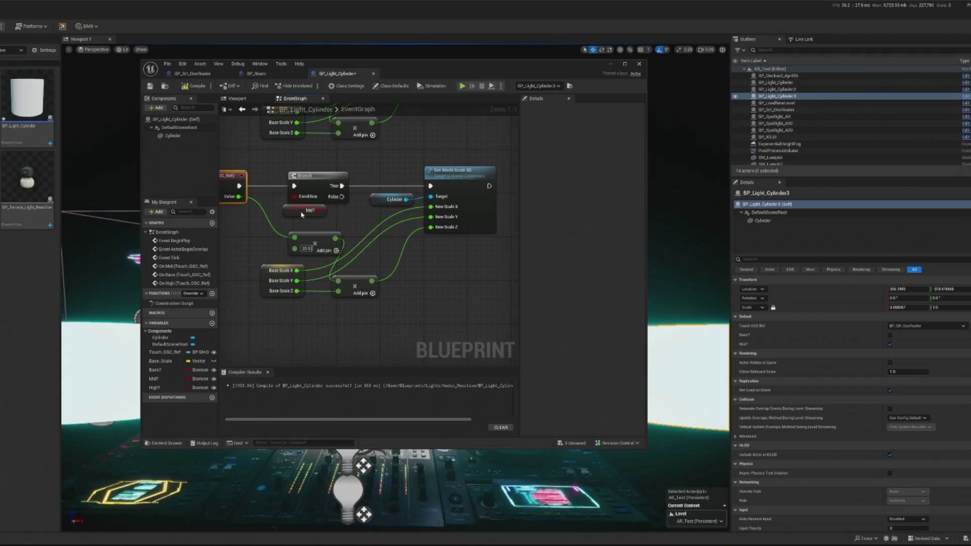
{"action": "left_click", "coordinate": [303, 212]}
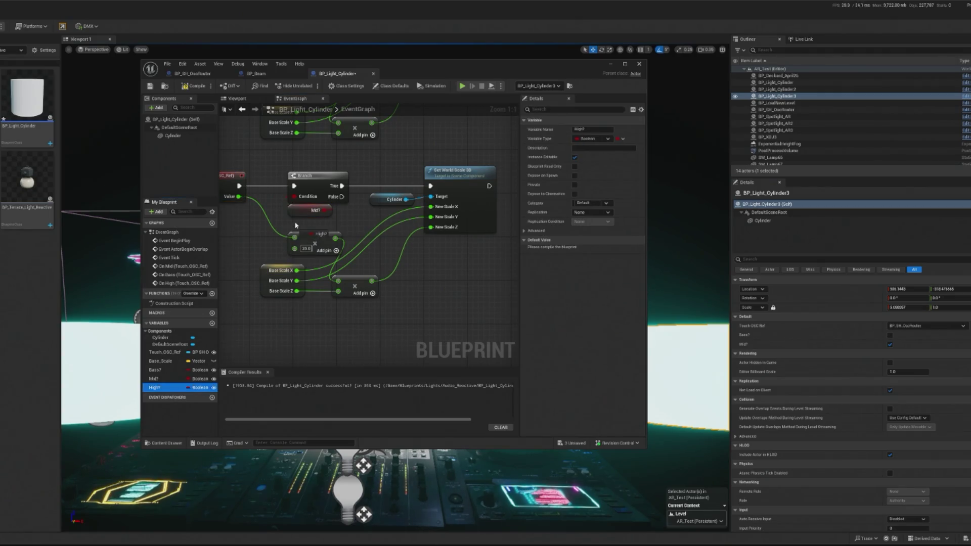
{"action": "mouse_move", "coordinate": [326, 228]}
{"action": "left_mouse_down"}
{"action": "mouse_move", "coordinate": [294, 197]}
{"action": "mouse_move", "coordinate": [298, 209]}
{"action": "left_mouse_up"}
{"action": "left_click", "coordinate": [297, 210]}
{"action": "key", "text": "Delete"}
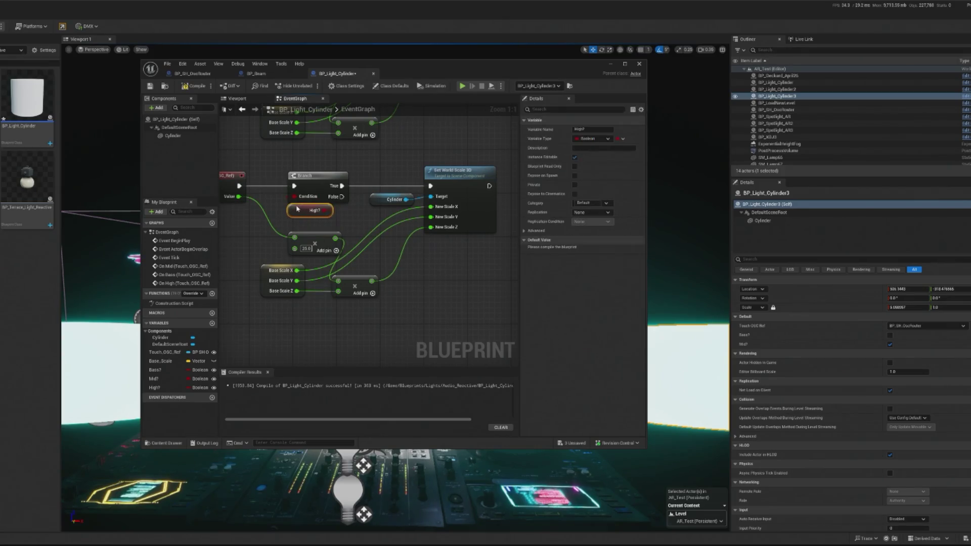
{"action": "left_click", "coordinate": [190, 88]}
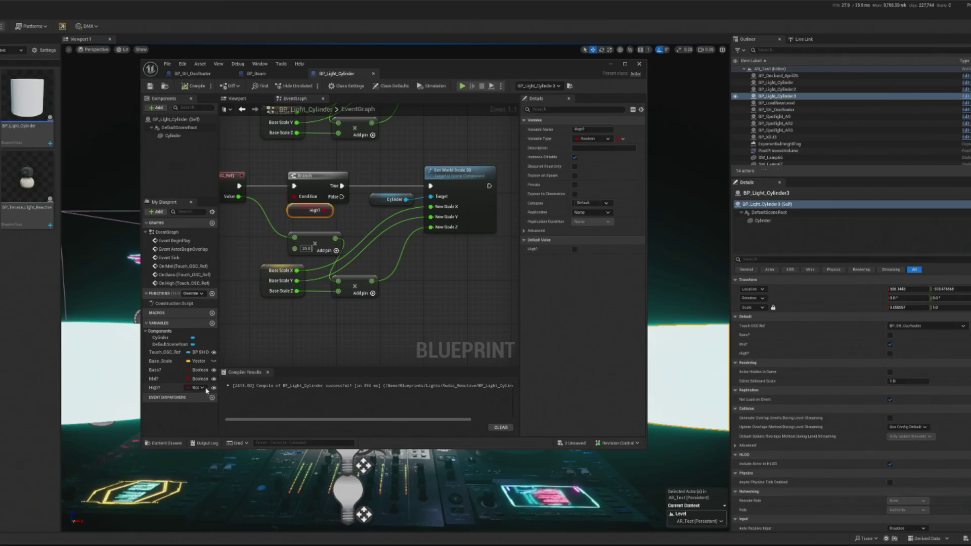
Alt-drag a fourth cylinder panel out to the left of the stage.
{"action": "left_click", "coordinate": [172, 389]}
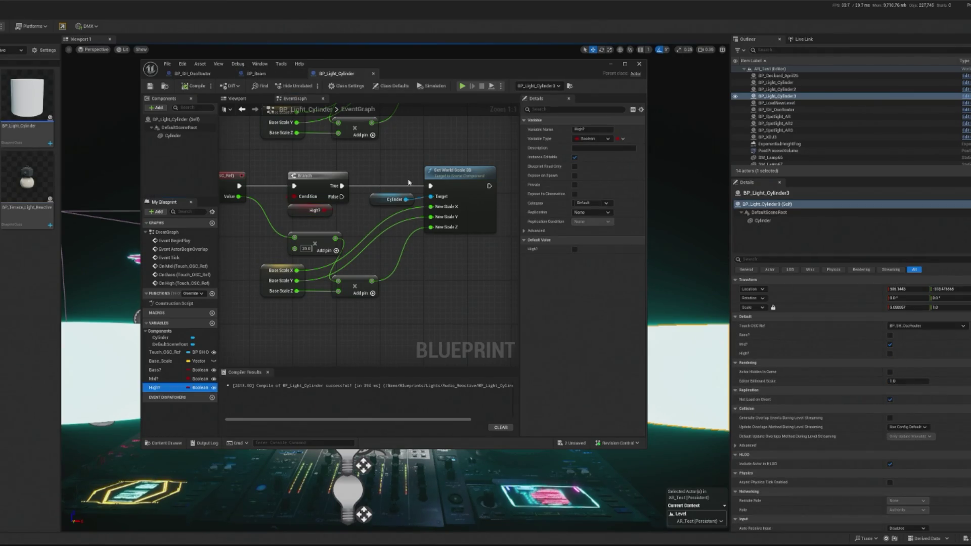
{"action": "scroll", "coordinate": [409, 182], "scroll_direction": "down", "scroll_amount": 2}
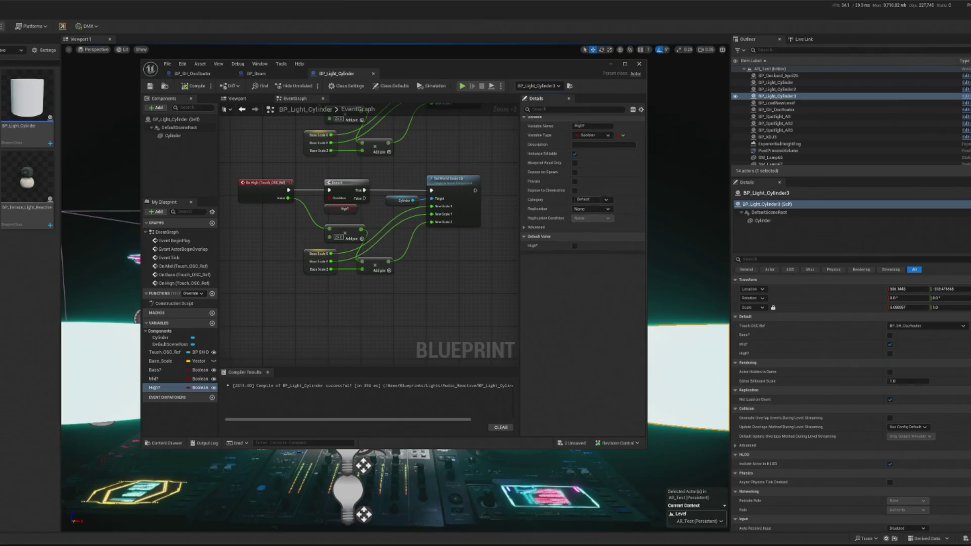
{"action": "left_click", "coordinate": [611, 65]}
{"action": "mouse_move", "coordinate": [587, 315]}
{"action": "left_mouse_down"}
{"action": "mouse_move", "coordinate": [232, 304]}
{"action": "mouse_move", "coordinate": [134, 287]}
{"action": "left_mouse_up"}
{"action": "scroll", "coordinate": [252, 303], "scroll_direction": "down", "scroll_amount": 3}
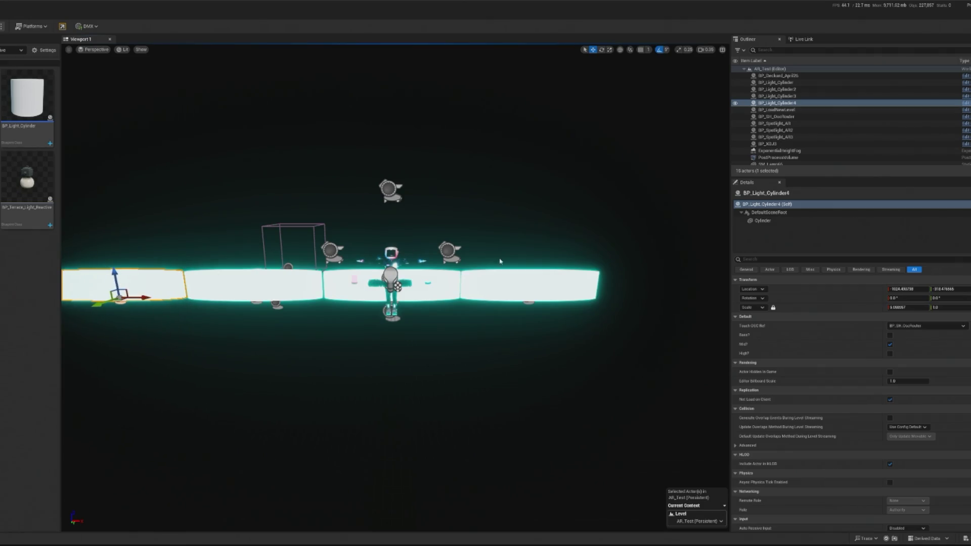
{"action": "left_click", "coordinate": [526, 289]}
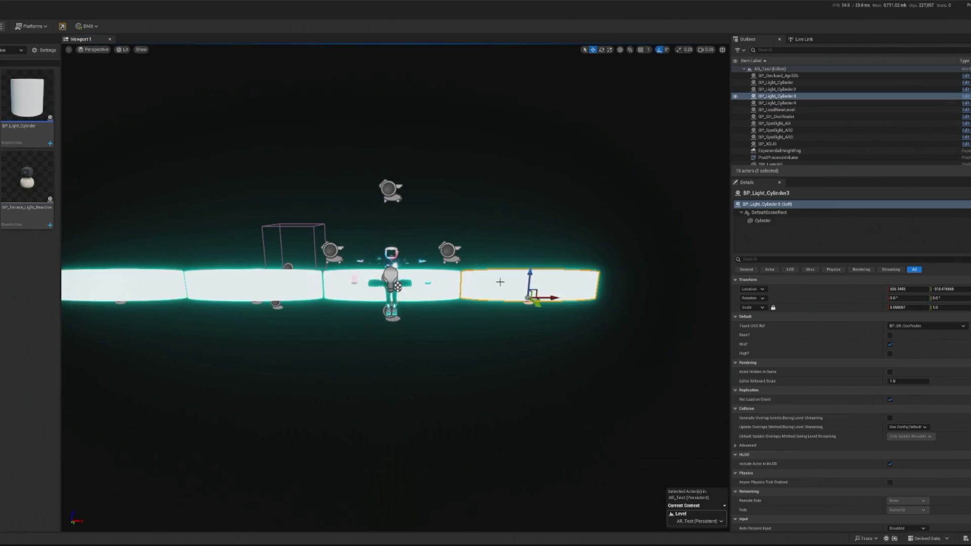
Alt-drag a fifth panel to the far right, switch it from Mid? to High?, and play-test.
{"action": "left_click_drag", "start_coordinate": [526, 291], "coordinate": [687, 302], "text": "alt"}
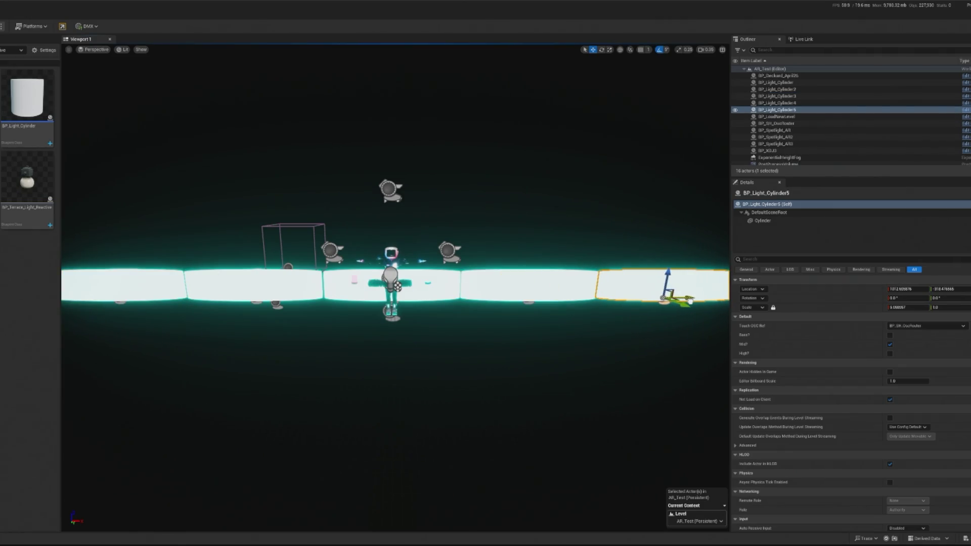
{"action": "left_click", "coordinate": [890, 345]}
{"action": "left_click", "coordinate": [890, 353]}
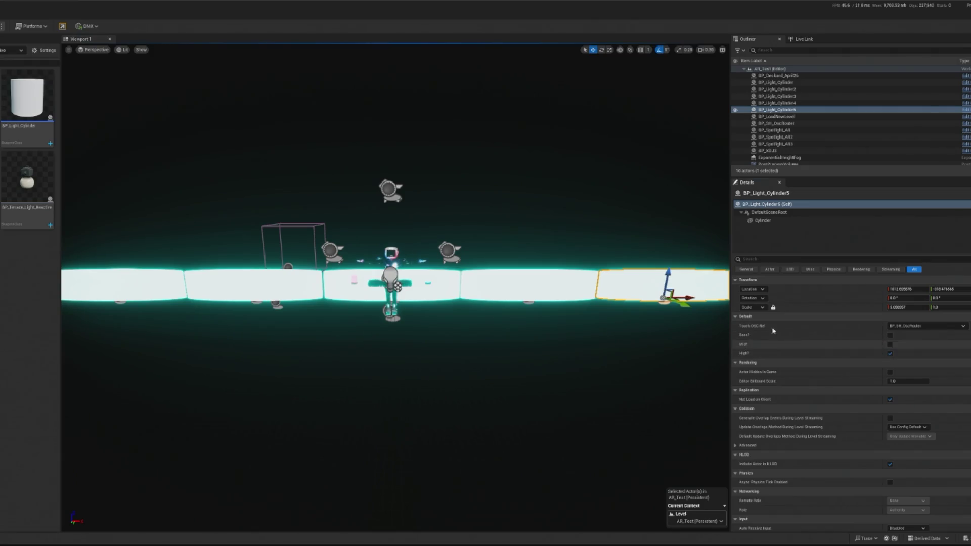
{"action": "left_click", "coordinate": [180, 288]}
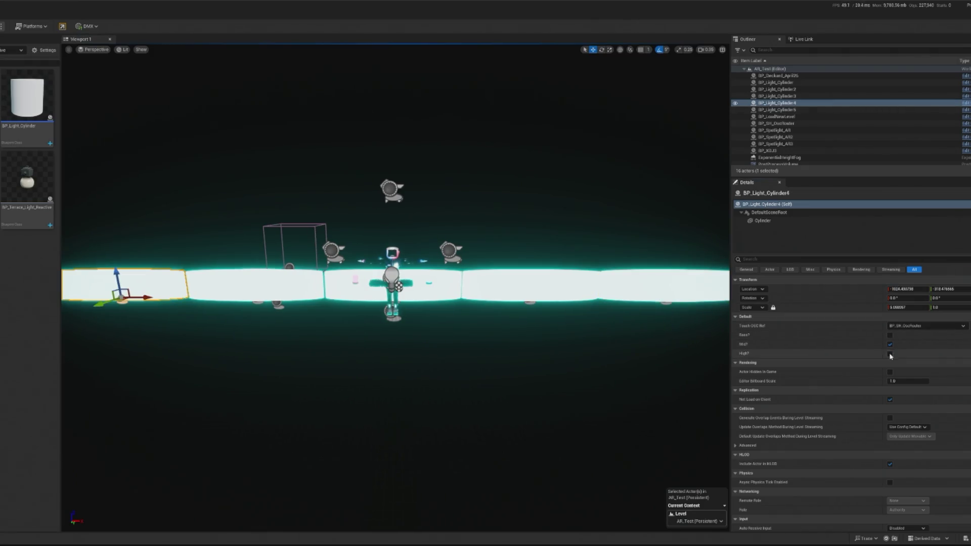
{"action": "key", "text": "alt+p"}
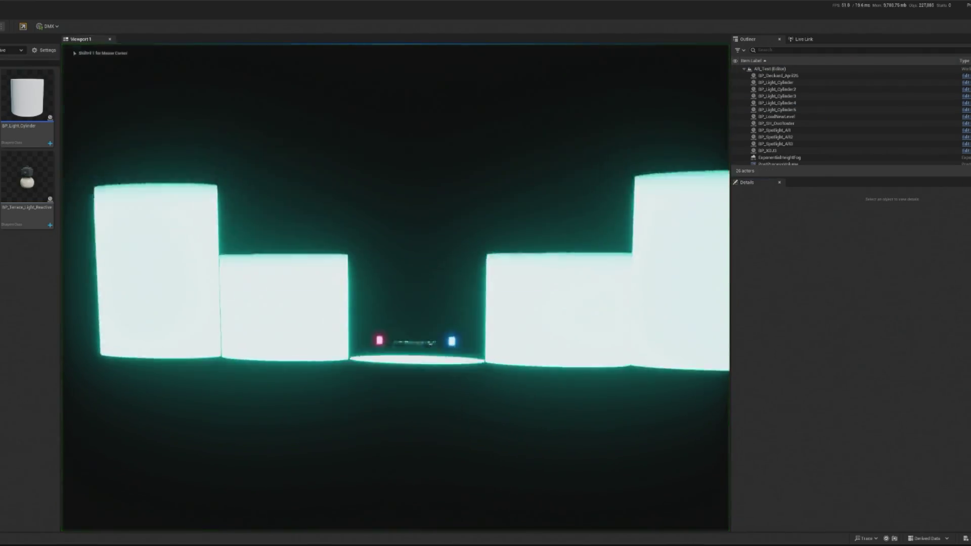
{"action": "key", "text": "shift+F1"}
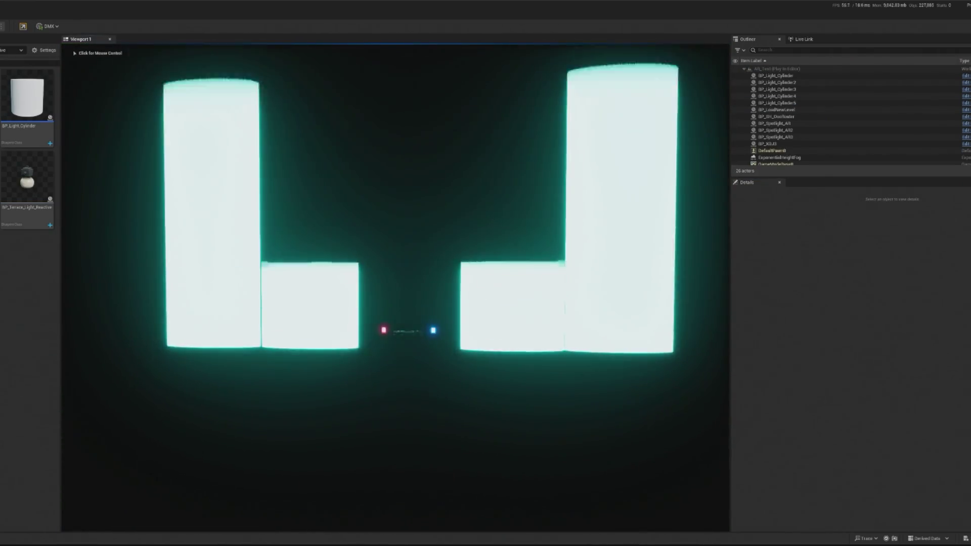
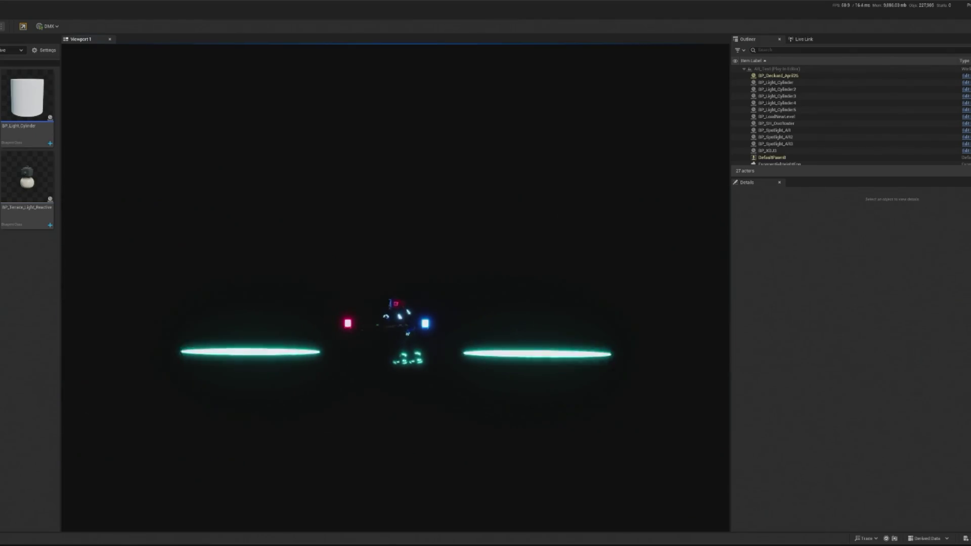
Release the mouse from the running preview and stop the Play-in-Editor session.
{"action": "left_click", "coordinate": [254, 229]}
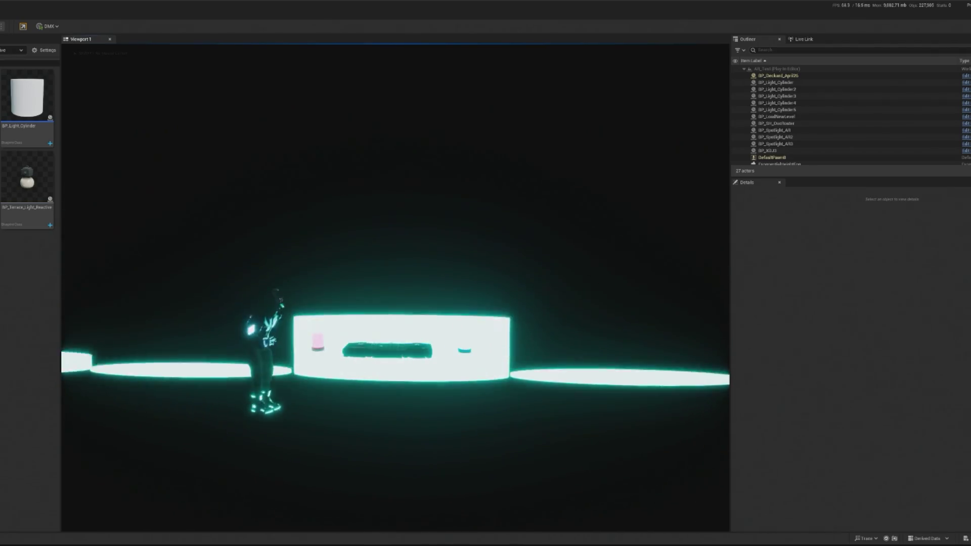
{"action": "key", "text": "shift+F1"}
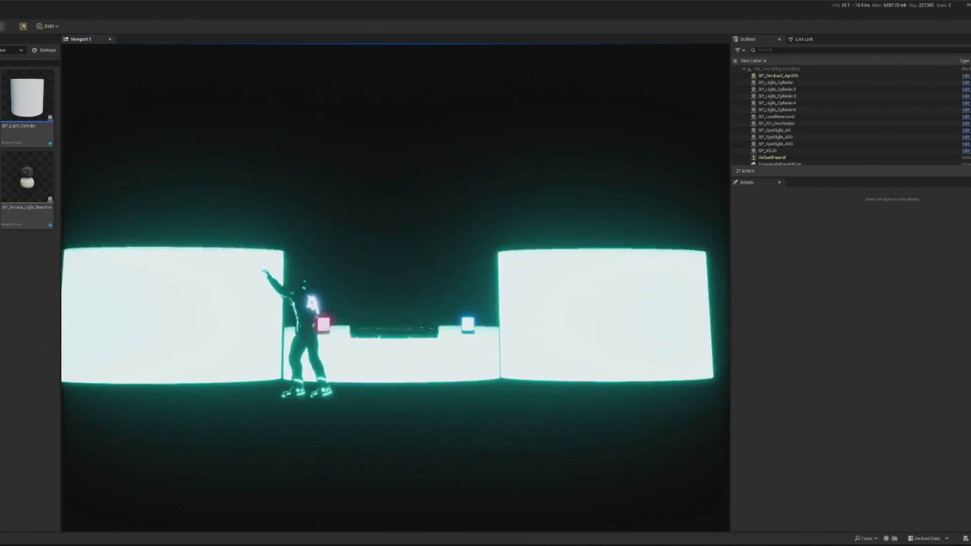
{"action": "key", "text": "Escape"}
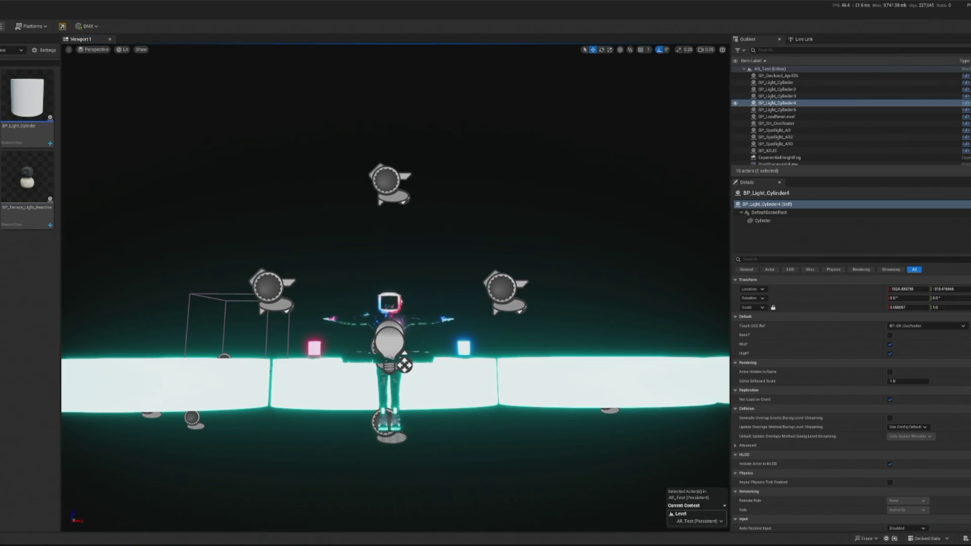
{"action": "key", "text": "alt+Left"}
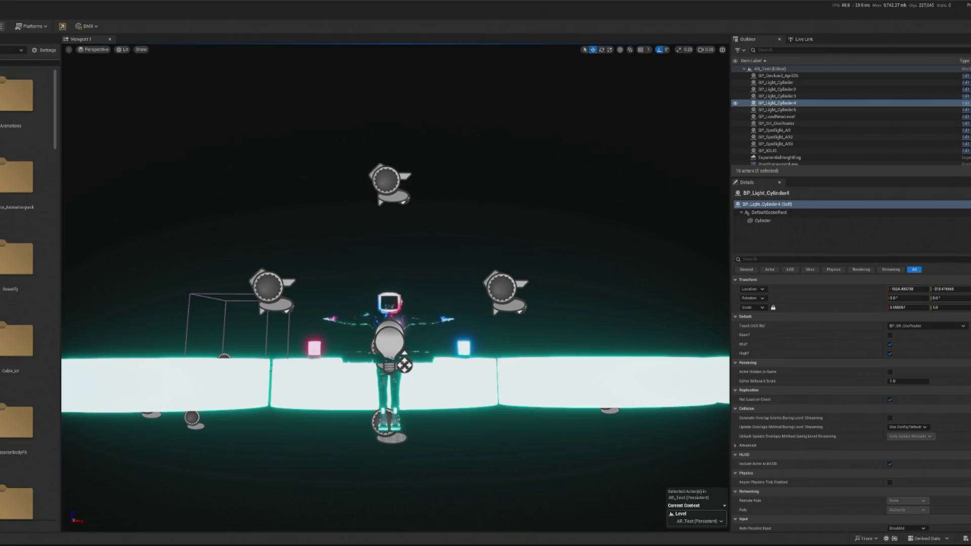
{"action": "type", "text": "light"}
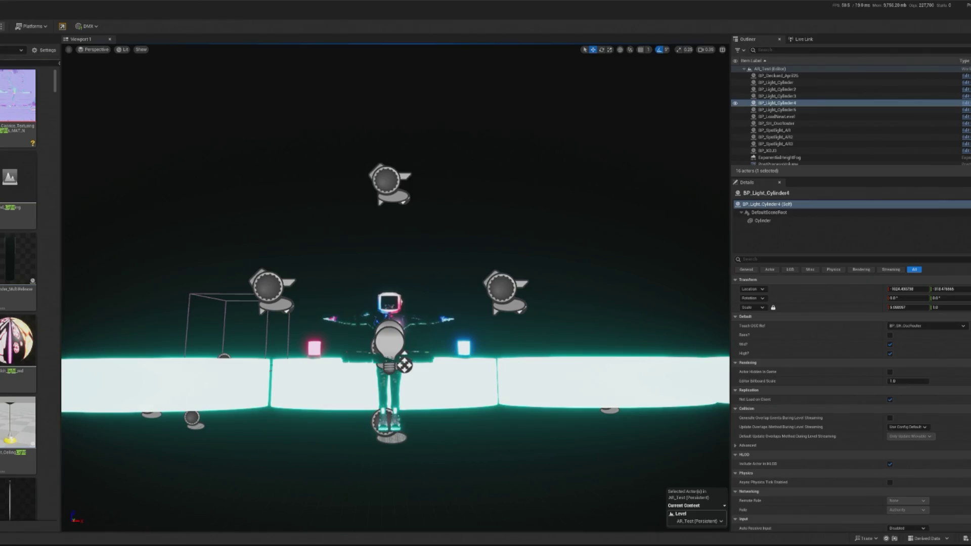
{"action": "key", "text": "Escape"}
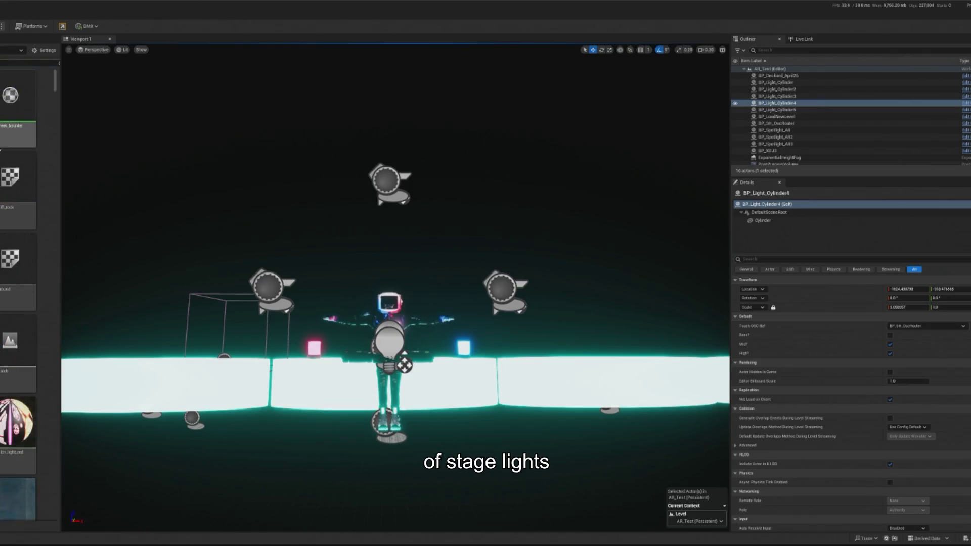
{"action": "scroll", "coordinate": [18, 283], "scroll_direction": "down", "scroll_amount": 10}
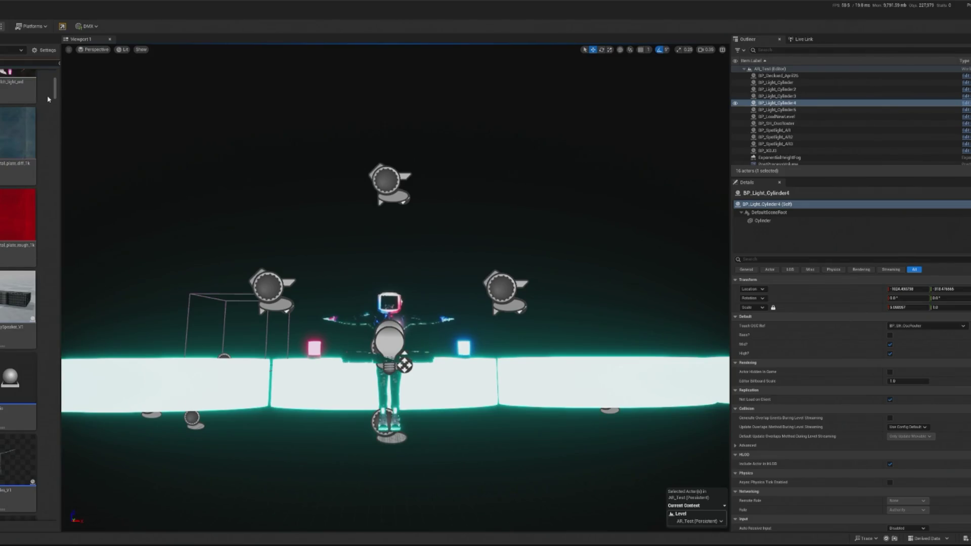
{"action": "type", "text": "stagelight"}
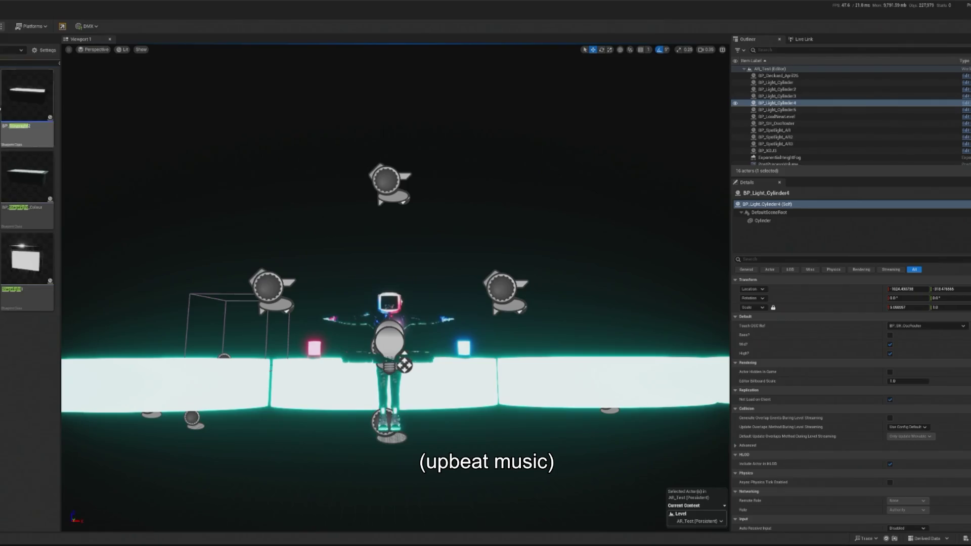
{"action": "right_click", "coordinate": [25, 97]}
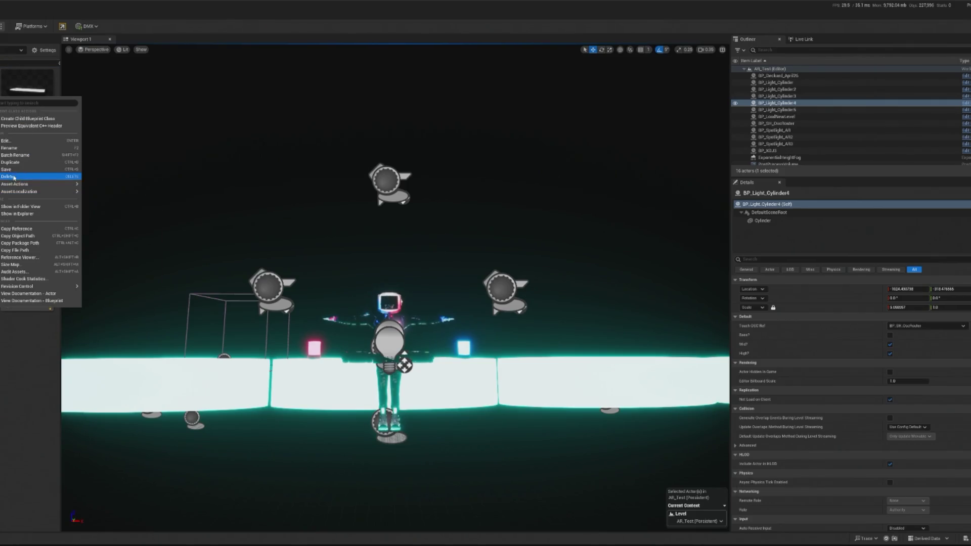
{"action": "right_click", "coordinate": [2, 106]}
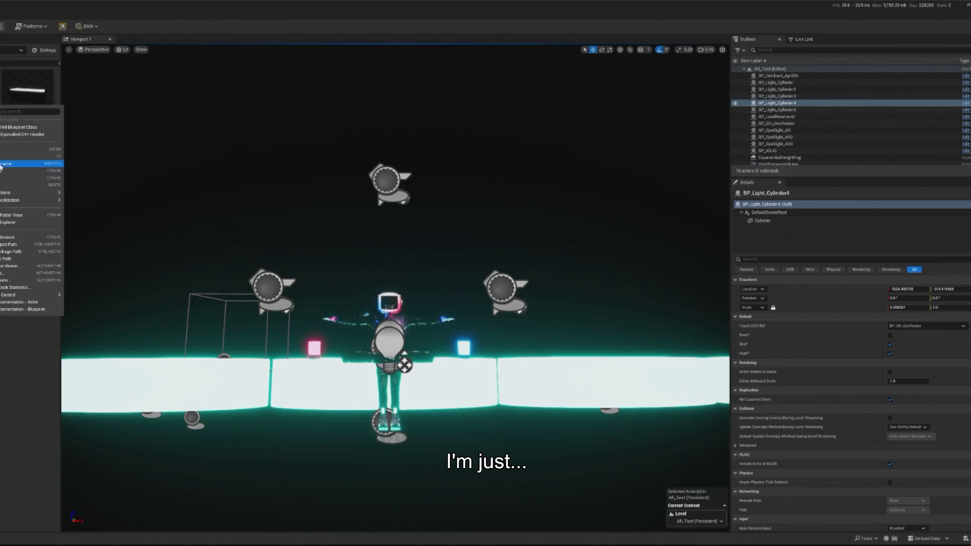
{"action": "key", "text": "Escape"}
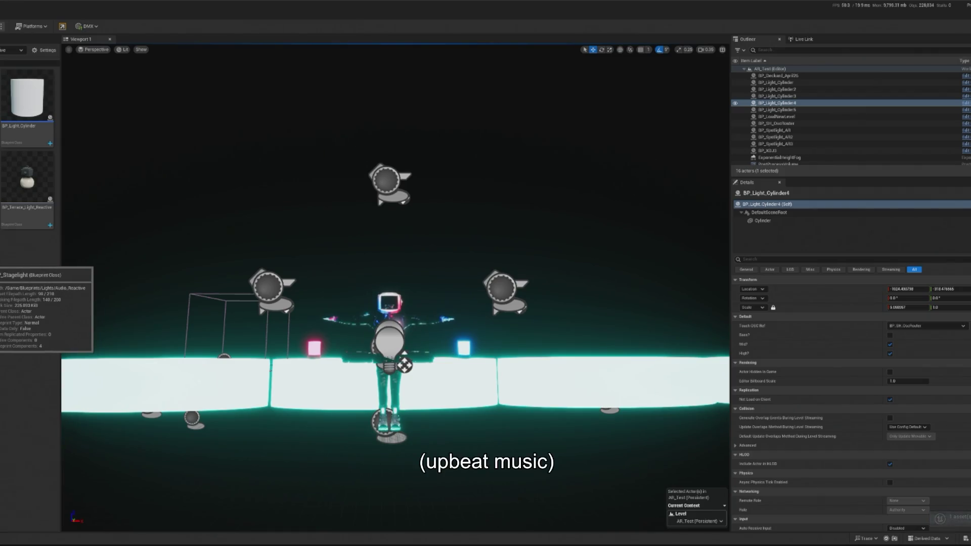
Open the BP_Stagelight Blueprint and delete a comment group of nodes.
{"action": "double_click", "coordinate": [5, 260]}
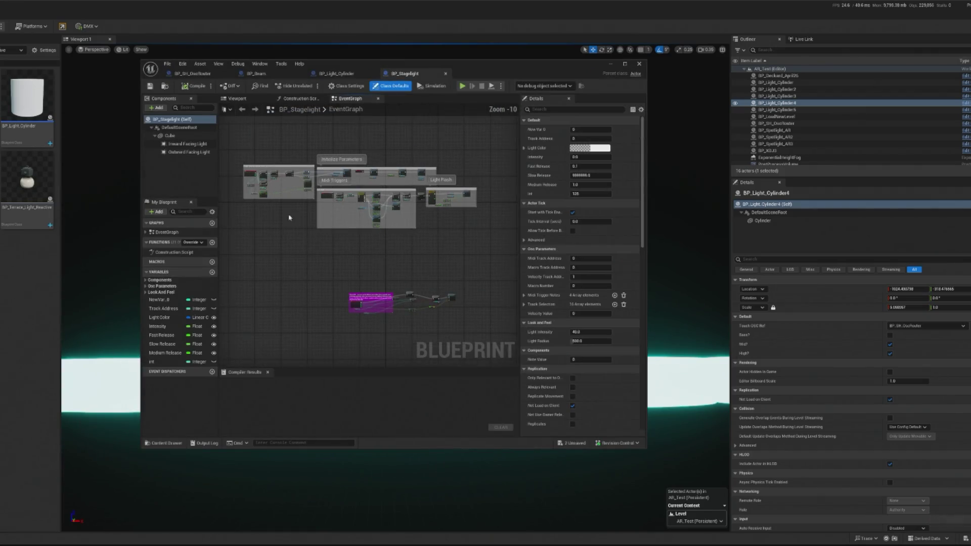
{"action": "scroll", "coordinate": [289, 217], "scroll_direction": "up", "scroll_amount": 6}
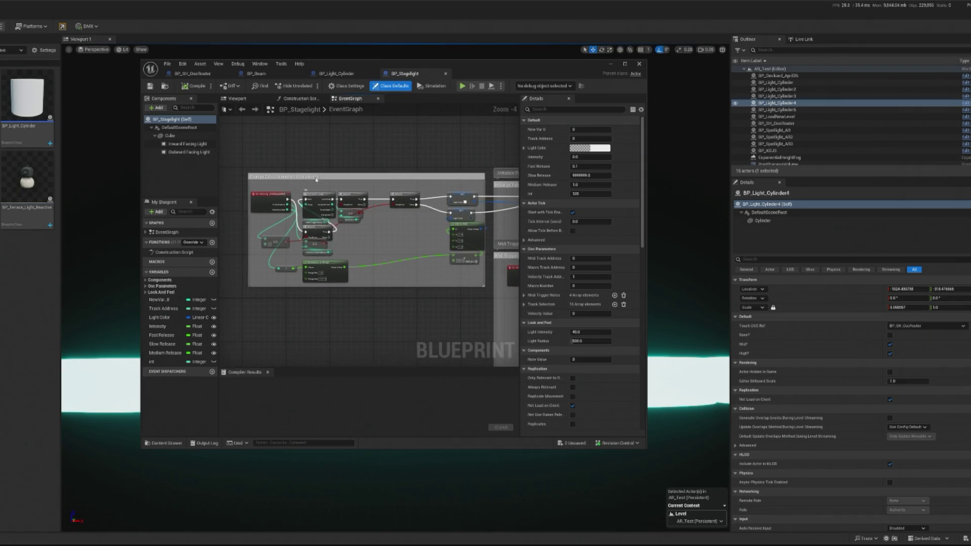
{"action": "left_click", "coordinate": [323, 176]}
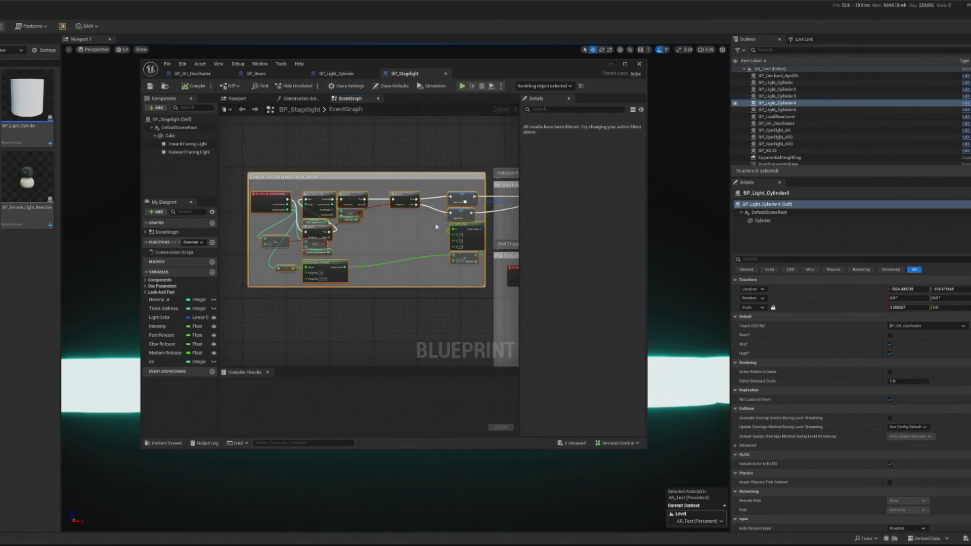
{"action": "key", "text": "Delete"}
Delete the Midi Triggers comment group and all its nodes.
{"action": "left_click_drag", "start_coordinate": [380, 173], "coordinate": [264, 166]}
{"action": "mouse_move", "coordinate": [354, 195]}
{"action": "left_mouse_down"}
{"action": "mouse_move", "coordinate": [324, 194]}
{"action": "mouse_move", "coordinate": [335, 191]}
{"action": "left_mouse_up"}
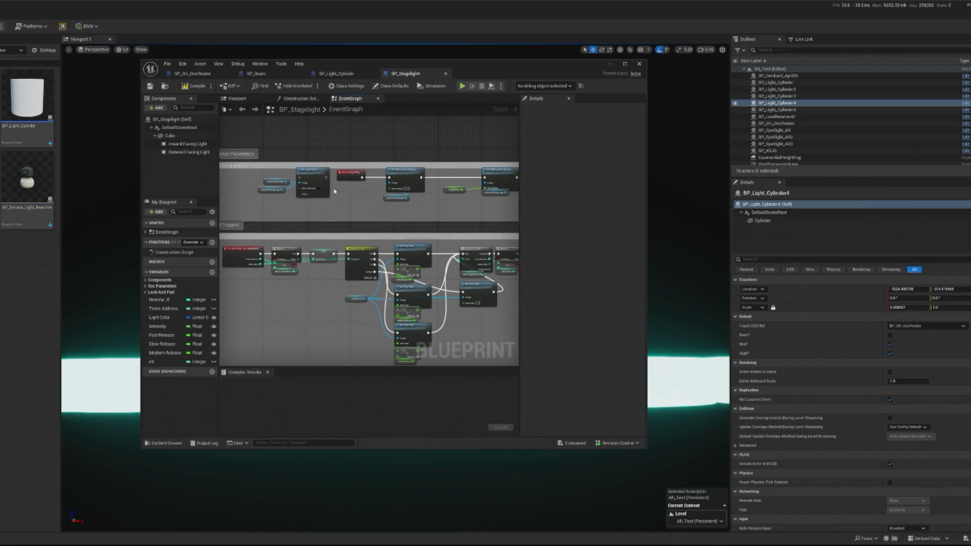
{"action": "scroll", "coordinate": [394, 202], "scroll_direction": "down", "scroll_amount": 1}
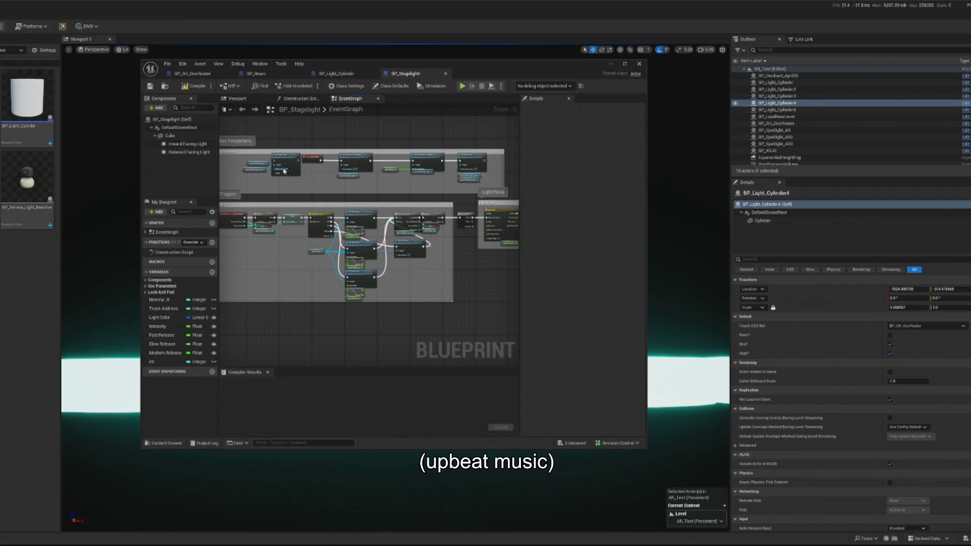
{"action": "scroll", "coordinate": [285, 172], "scroll_direction": "down", "scroll_amount": 3}
{"action": "mouse_move", "coordinate": [235, 139]}
{"action": "left_mouse_down"}
{"action": "mouse_move", "coordinate": [479, 252]}
{"action": "mouse_move", "coordinate": [447, 245]}
{"action": "left_mouse_up"}
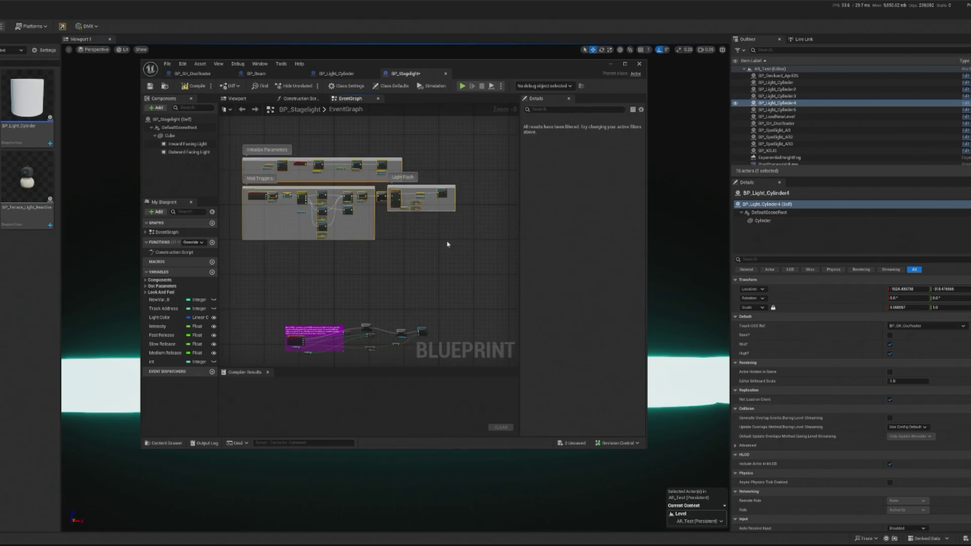
{"action": "scroll", "coordinate": [442, 194], "scroll_direction": "up", "scroll_amount": 8}
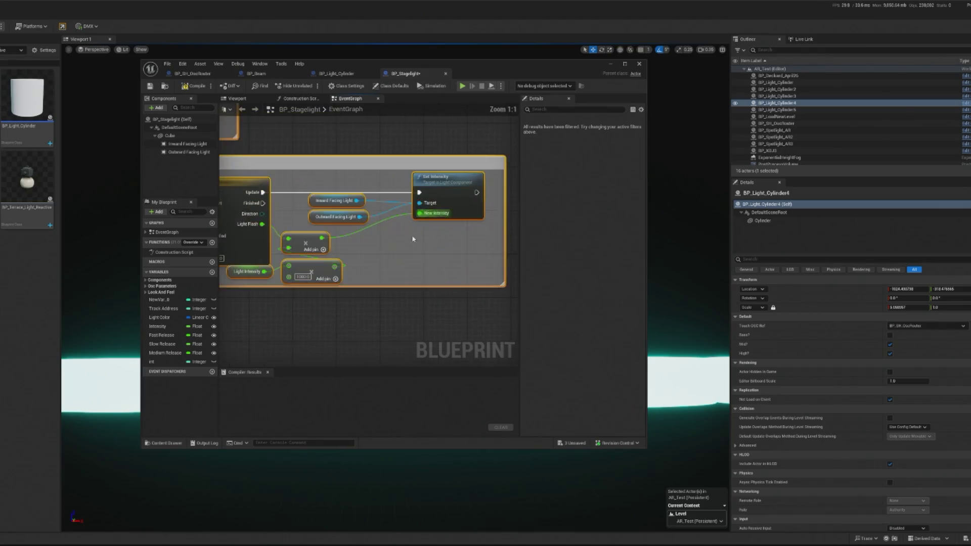
{"action": "scroll", "coordinate": [263, 233], "scroll_direction": "down", "scroll_amount": 4}
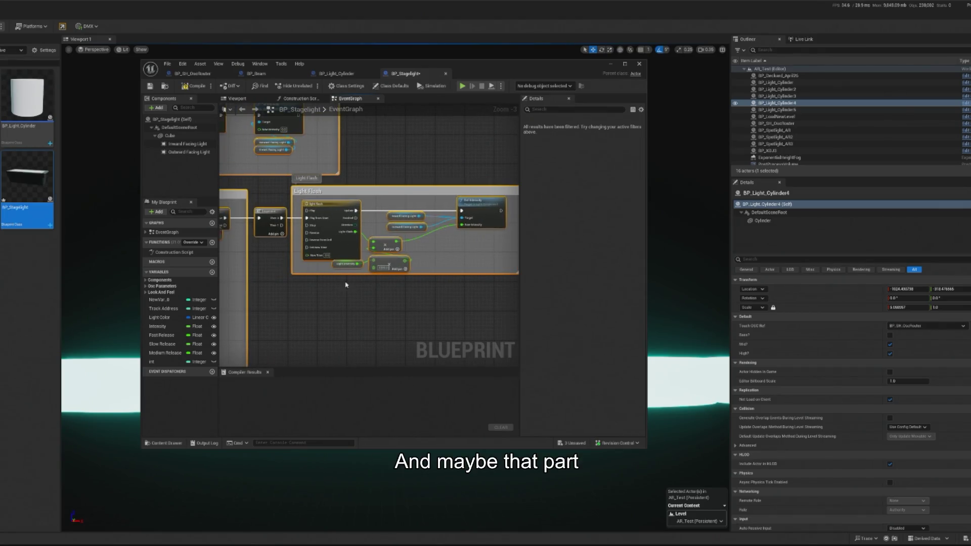
{"action": "mouse_move", "coordinate": [333, 274]}
{"action": "left_mouse_down"}
{"action": "mouse_move", "coordinate": [389, 274]}
{"action": "mouse_move", "coordinate": [412, 246]}
{"action": "mouse_move", "coordinate": [472, 242]}
{"action": "left_mouse_up"}
{"action": "scroll", "coordinate": [376, 273], "scroll_direction": "down", "scroll_amount": 2}
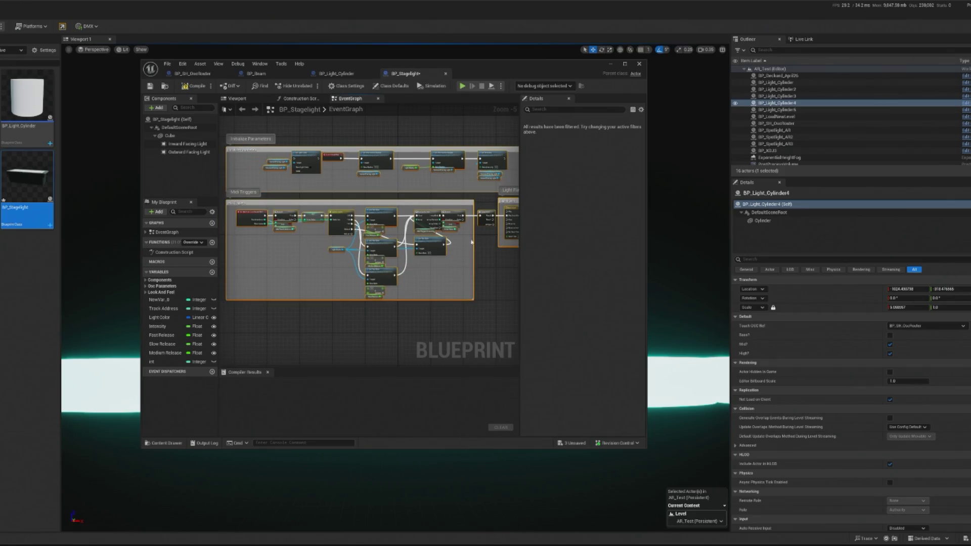
{"action": "mouse_move", "coordinate": [236, 215]}
{"action": "left_mouse_down"}
{"action": "mouse_move", "coordinate": [466, 287]}
{"action": "mouse_move", "coordinate": [483, 318]}
{"action": "left_mouse_up"}
{"action": "key", "text": "Delete"}
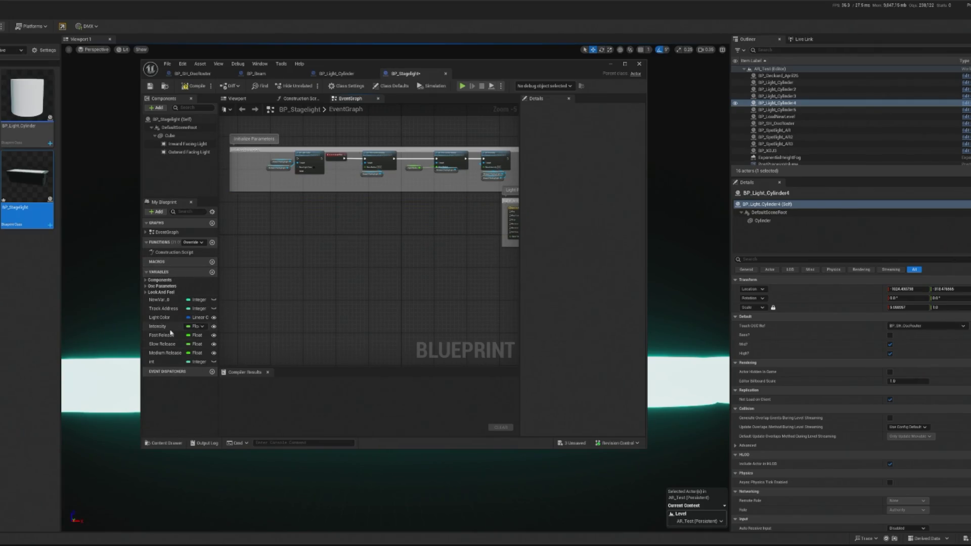
Add an On Snare event node from the OSCRouterRef variable in Osc Parameters.
{"action": "left_click", "coordinate": [145, 287]}
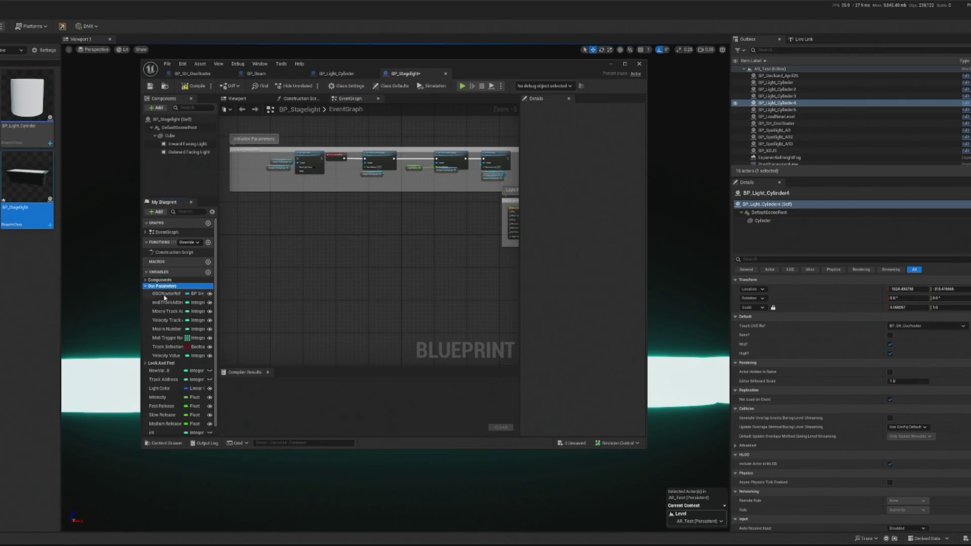
{"action": "left_click", "coordinate": [172, 294]}
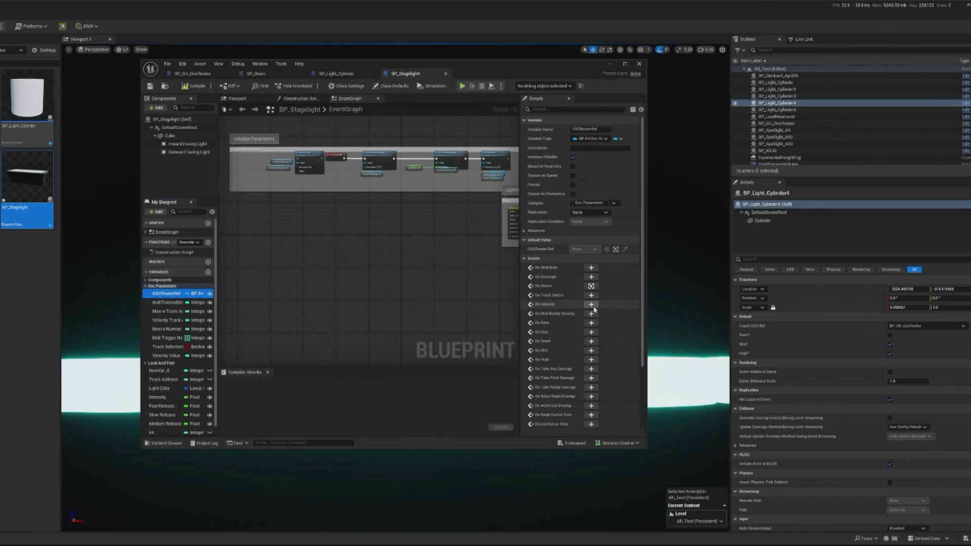
{"action": "left_click", "coordinate": [591, 341]}
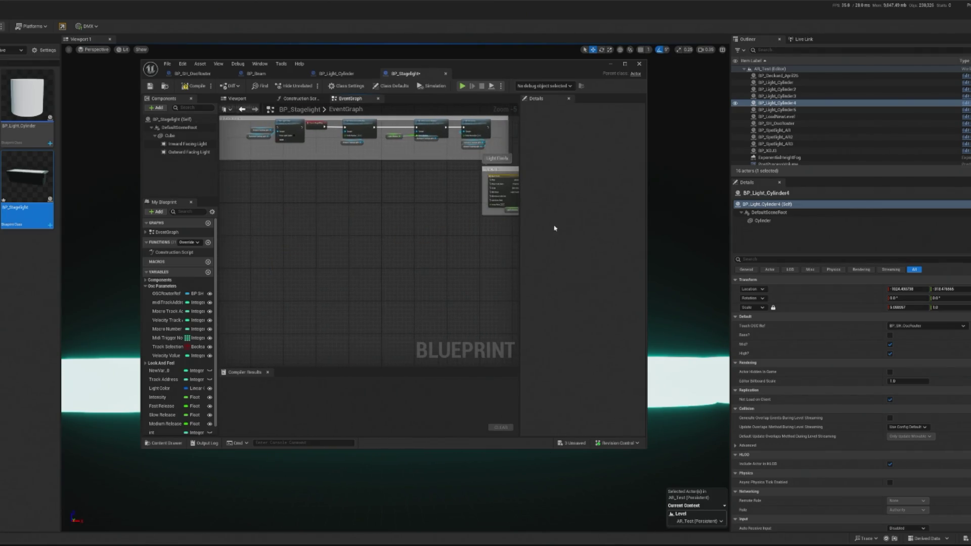
Check BP_Light_Cylinder and BP_Beam, selecting BP_Beam's Branch, DoOnce and Sequence nodes.
{"action": "left_click", "coordinate": [337, 73]}
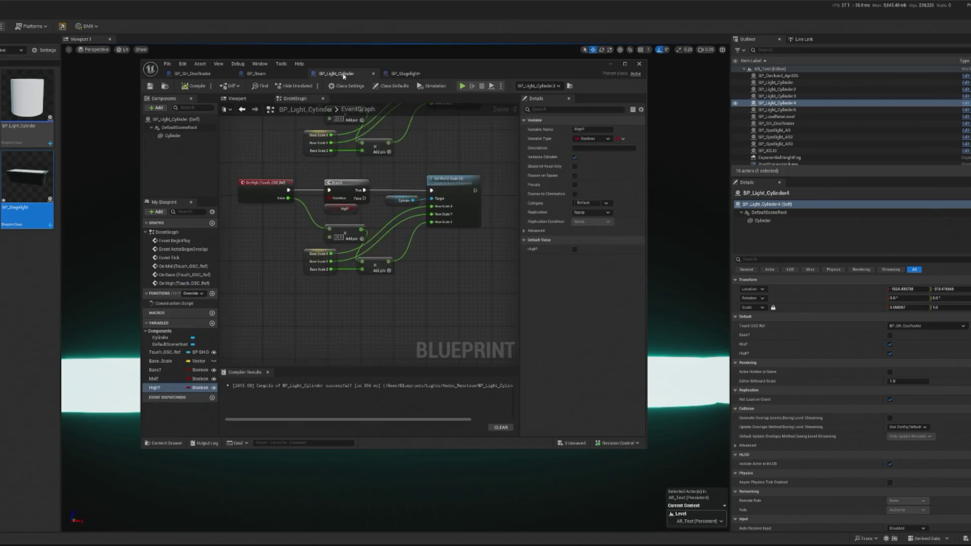
{"action": "left_click", "coordinate": [258, 74]}
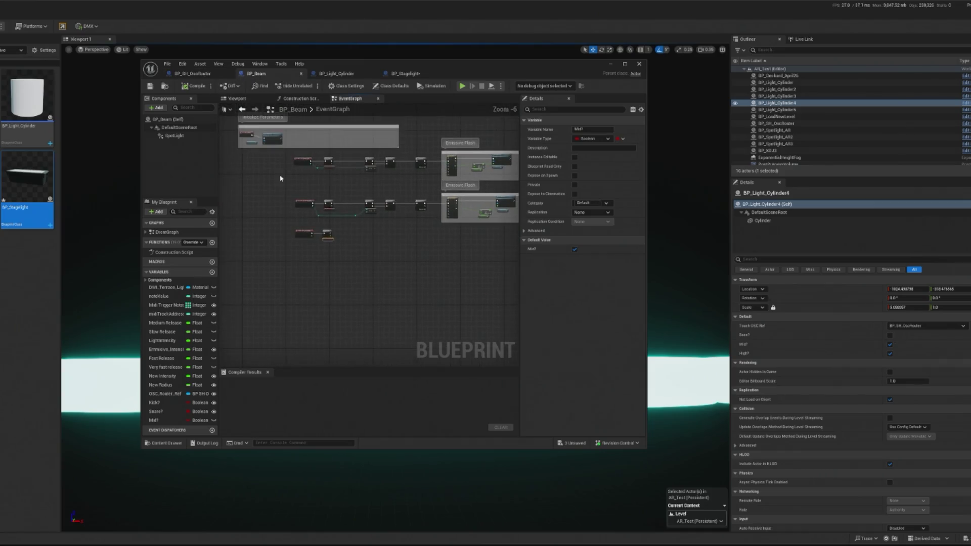
{"action": "scroll", "coordinate": [319, 197], "scroll_direction": "up", "scroll_amount": 1}
{"action": "scroll", "coordinate": [320, 193], "scroll_direction": "down", "scroll_amount": 1}
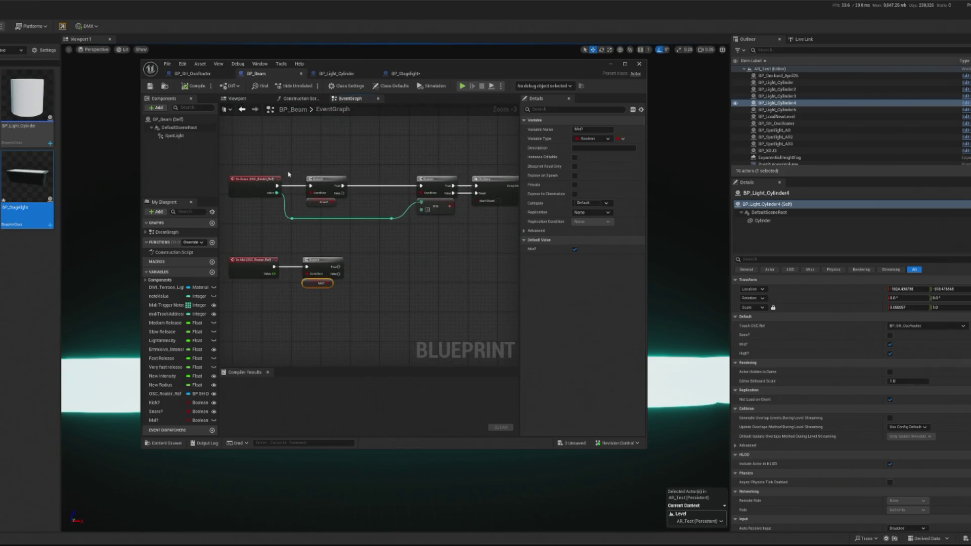
{"action": "mouse_move", "coordinate": [289, 175]}
{"action": "left_mouse_down"}
{"action": "mouse_move", "coordinate": [455, 222]}
{"action": "mouse_move", "coordinate": [514, 227]}
{"action": "mouse_move", "coordinate": [450, 221]}
{"action": "left_mouse_up"}
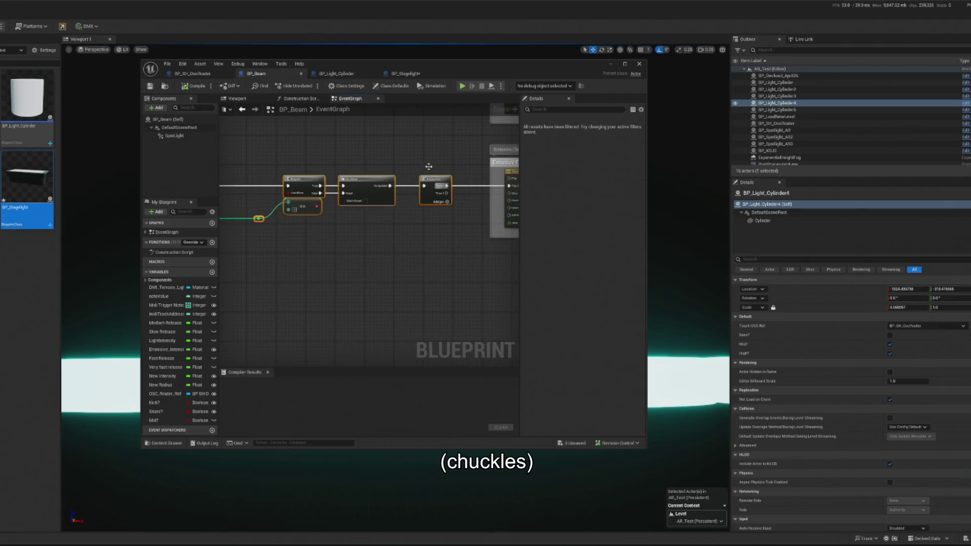
In BP_Stagelight, promote the Snare? input pin to a new Snare? variable.
{"action": "left_click", "coordinate": [405, 73]}
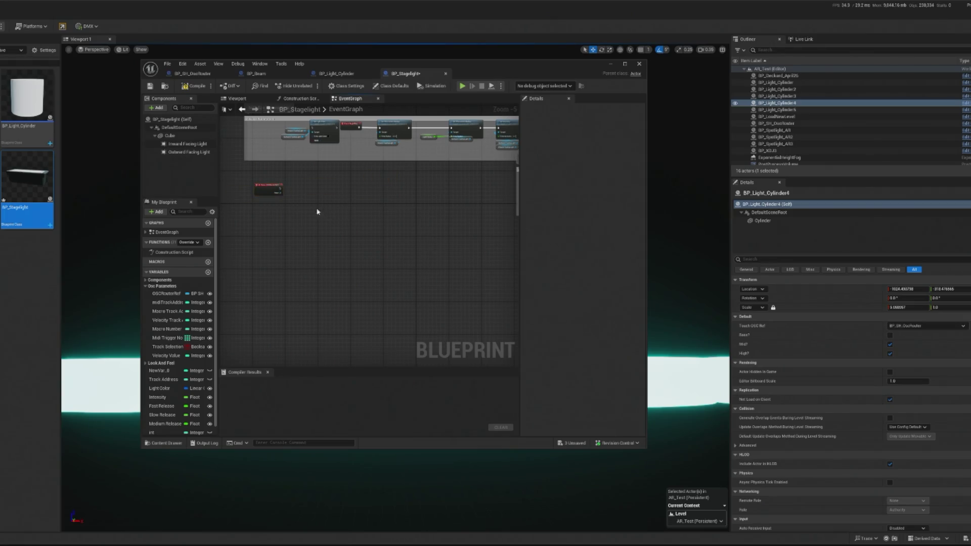
{"action": "scroll", "coordinate": [317, 211], "scroll_direction": "up", "scroll_amount": 3}
{"action": "right_click", "coordinate": [252, 216]}
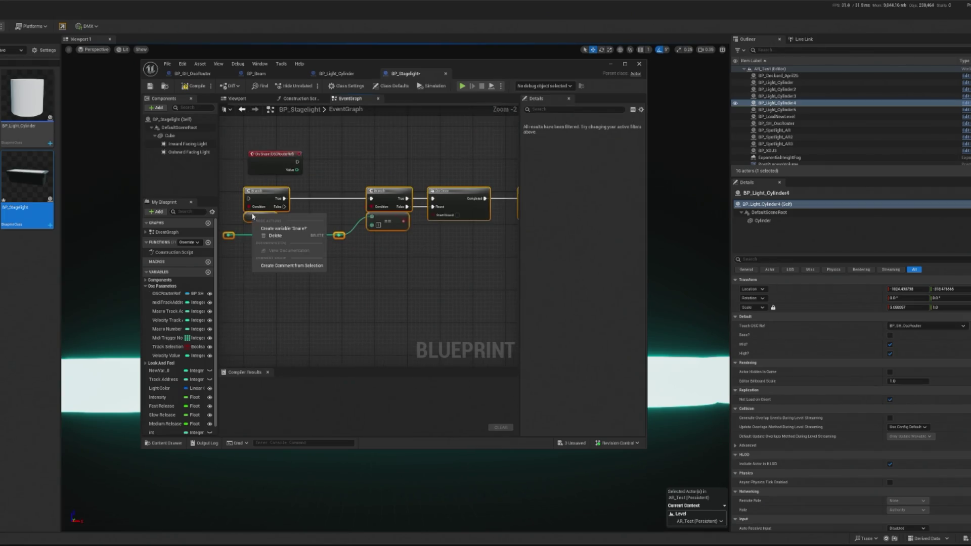
{"action": "left_click", "coordinate": [283, 228]}
{"action": "scroll", "coordinate": [283, 230], "scroll_direction": "down", "scroll_amount": 3}
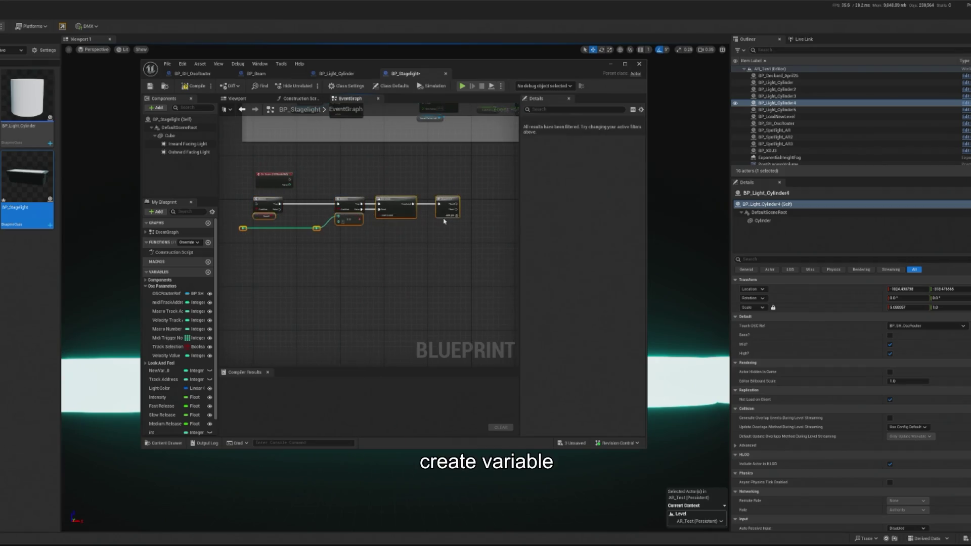
Undo the branch-chain rearrangement and compile the stage light Blueprint.
{"action": "mouse_move", "coordinate": [450, 206]}
{"action": "left_mouse_down"}
{"action": "mouse_move", "coordinate": [477, 184]}
{"action": "mouse_move", "coordinate": [467, 191]}
{"action": "left_mouse_up"}
{"action": "key", "text": "Escape"}
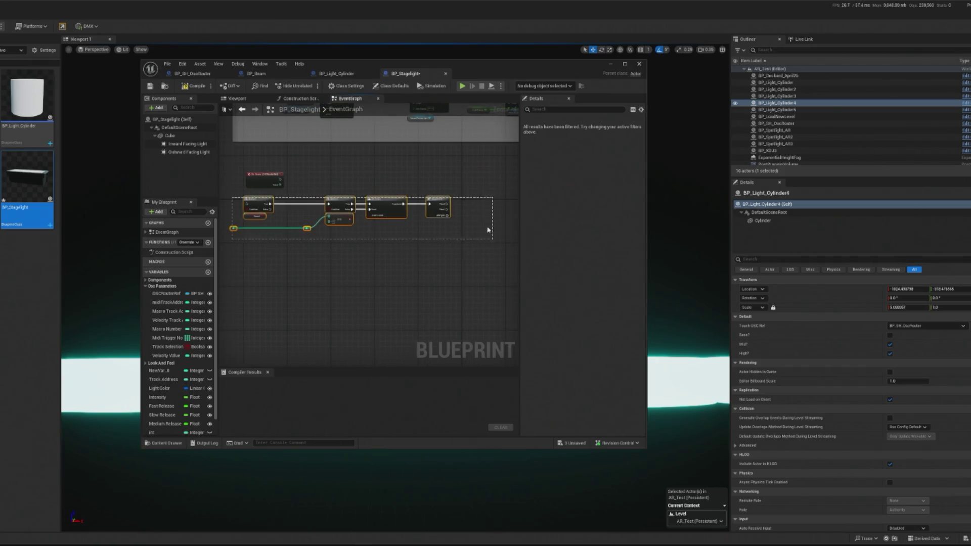
{"action": "key", "text": "ctrl+z"}
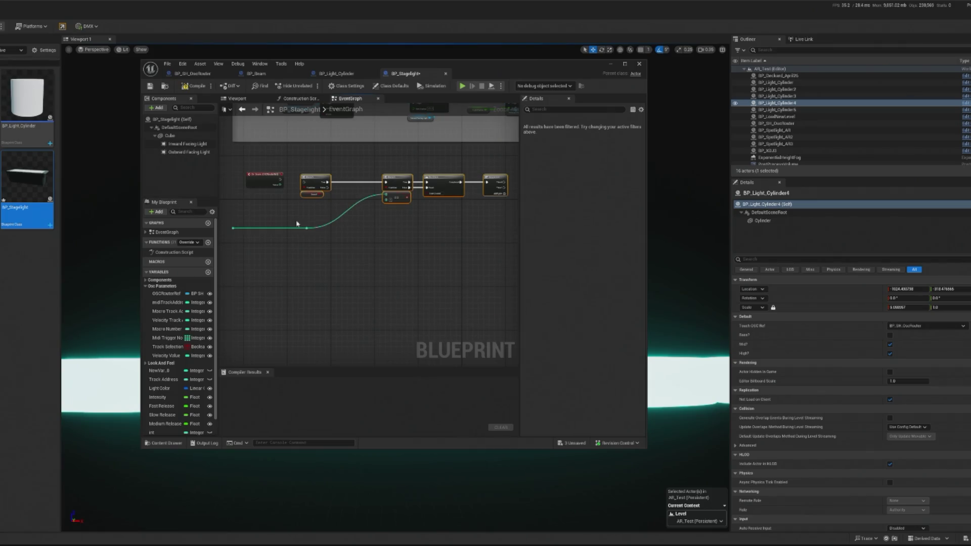
{"action": "key", "text": "ctrl+z"}
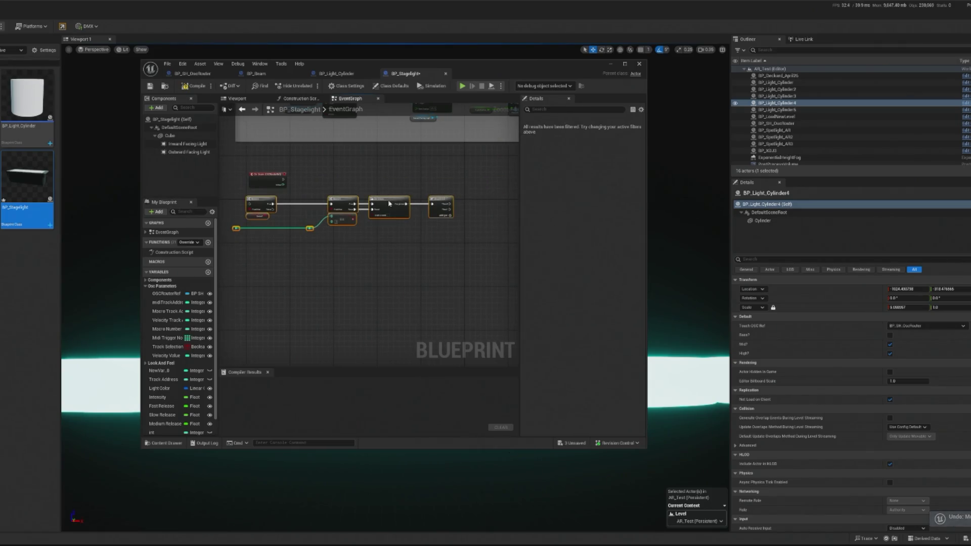
{"action": "scroll", "coordinate": [251, 183], "scroll_direction": "up", "scroll_amount": 3}
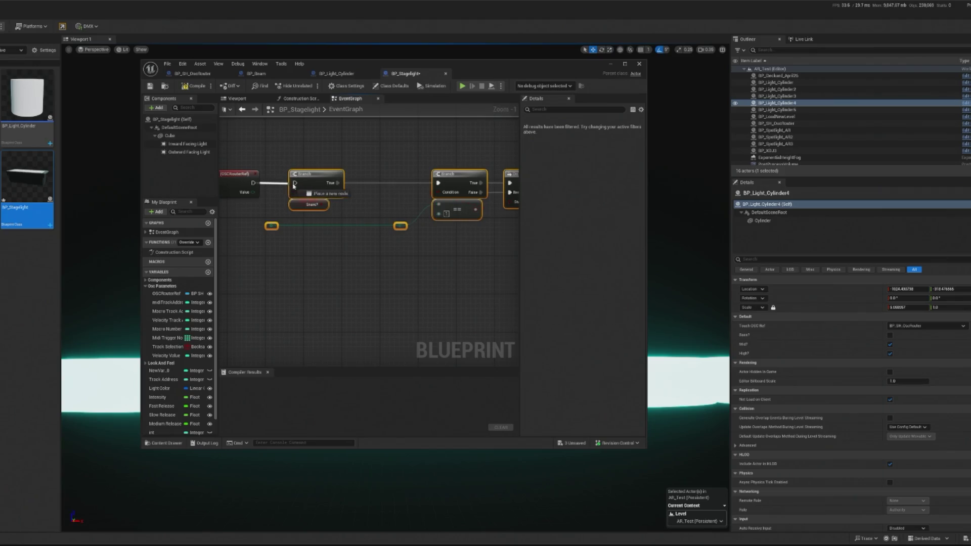
{"action": "left_click", "coordinate": [189, 90]}
Remove the Sequence node so Do Once Completed plays Light Flash, then minimize the editor.
{"action": "left_click_drag", "start_coordinate": [415, 271], "coordinate": [259, 264]}
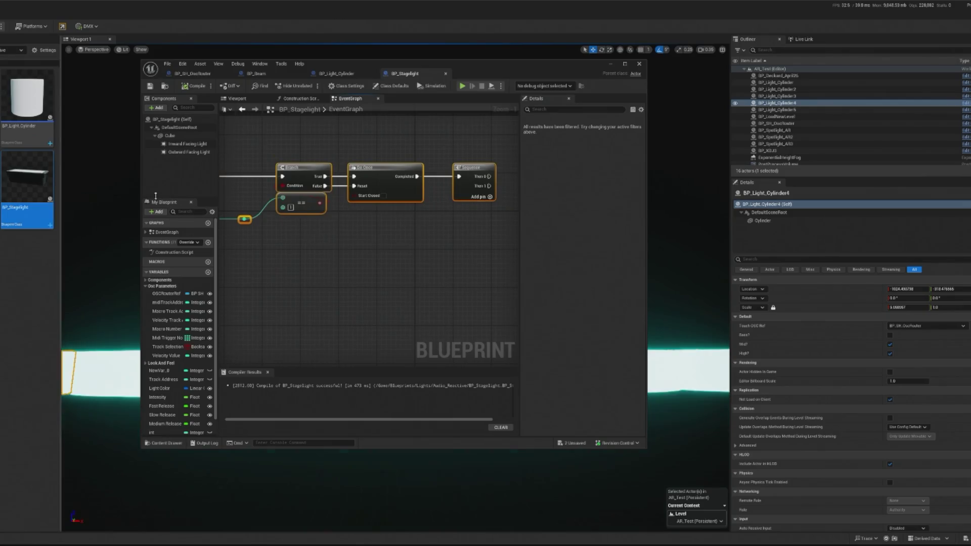
{"action": "mouse_move", "coordinate": [466, 187]}
{"action": "left_mouse_down"}
{"action": "mouse_move", "coordinate": [337, 235]}
{"action": "mouse_move", "coordinate": [470, 242]}
{"action": "mouse_move", "coordinate": [397, 216]}
{"action": "left_mouse_up"}
{"action": "key", "text": "Delete"}
{"action": "scroll", "coordinate": [384, 215], "scroll_direction": "down", "scroll_amount": 2}
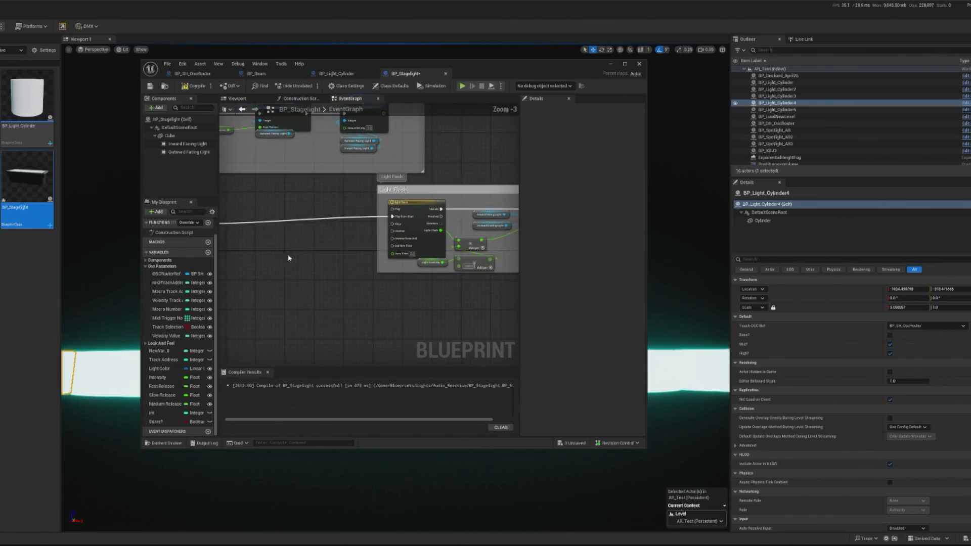
{"action": "scroll", "coordinate": [289, 259], "scroll_direction": "down", "scroll_amount": 2}
{"action": "mouse_move", "coordinate": [289, 258]}
{"action": "left_mouse_down"}
{"action": "mouse_move", "coordinate": [341, 276]}
{"action": "mouse_move", "coordinate": [433, 237]}
{"action": "mouse_move", "coordinate": [370, 228]}
{"action": "left_mouse_up"}
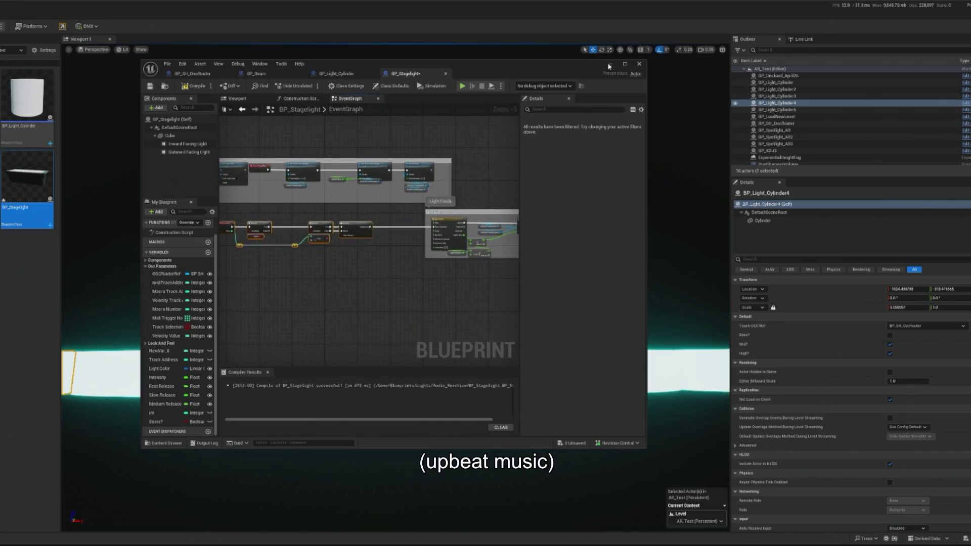
{"action": "left_click", "coordinate": [610, 65]}
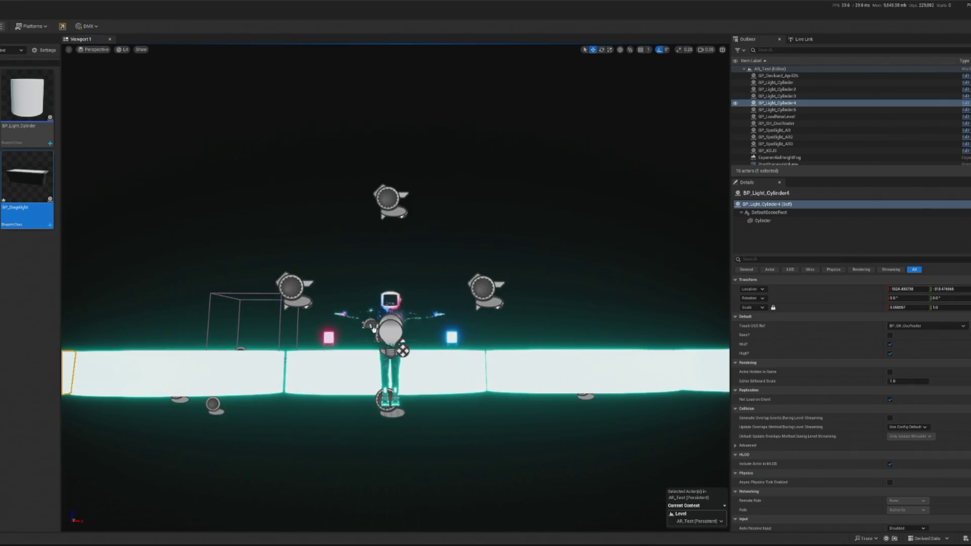
Place a BP_Stagelight actor on the floor beside the avatar, focus on it, and reopen its Blueprint.
{"action": "key", "text": "f"}
{"action": "mouse_move", "coordinate": [373, 329]}
{"action": "left_mouse_down"}
{"action": "mouse_move", "coordinate": [568, 298]}
{"action": "mouse_move", "coordinate": [620, 301]}
{"action": "left_mouse_up"}
{"action": "key", "text": "f"}
{"action": "left_click", "coordinate": [892, 372]}
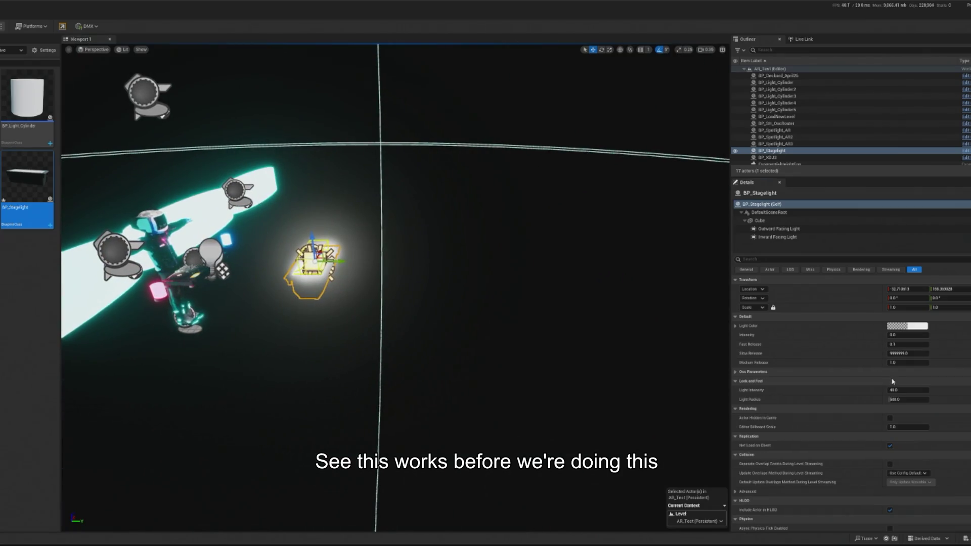
{"action": "left_click", "coordinate": [892, 372]}
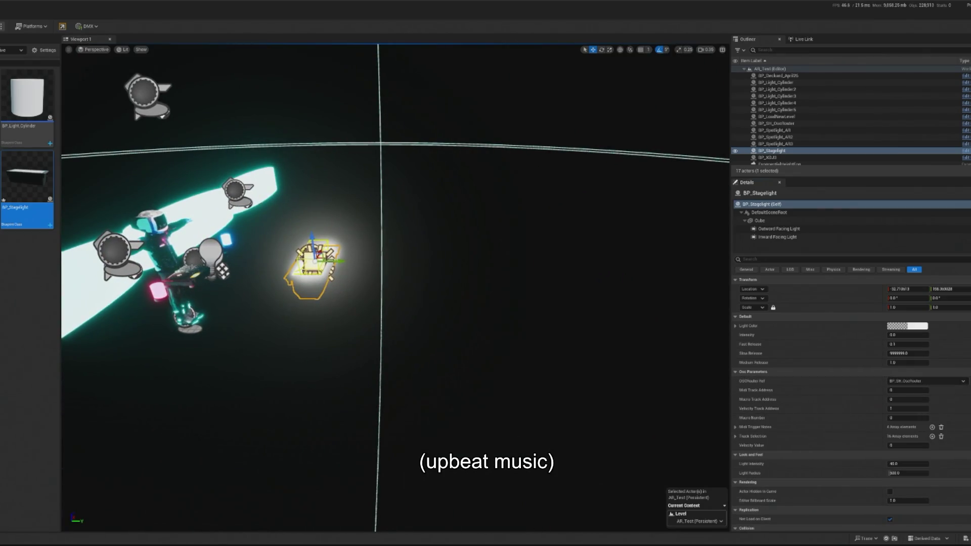
{"action": "left_click", "coordinate": [966, 151]}
{"action": "scroll", "coordinate": [278, 267], "scroll_direction": "up", "scroll_amount": 3}
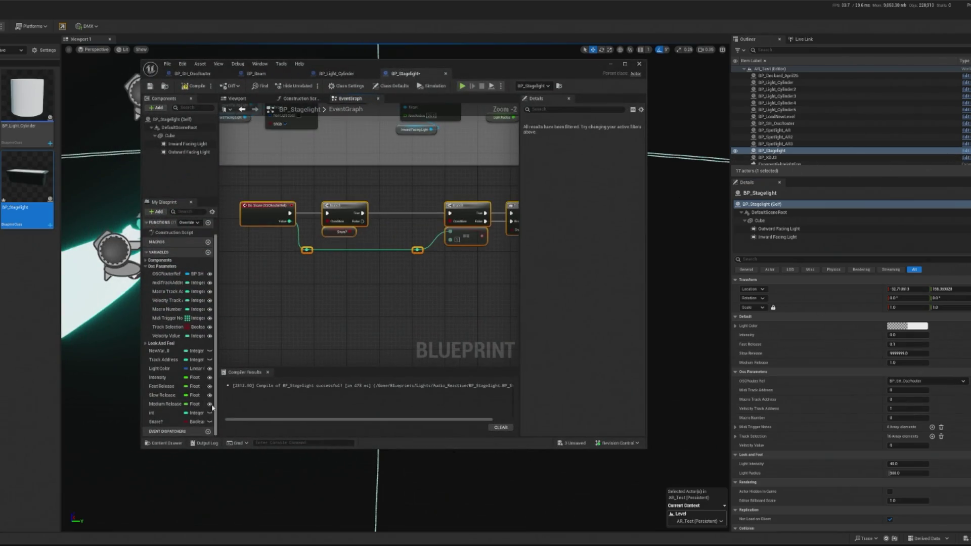
Select the Snare? variable, then run and stop a play test of the flashing stagelight.
{"action": "left_click", "coordinate": [209, 424]}
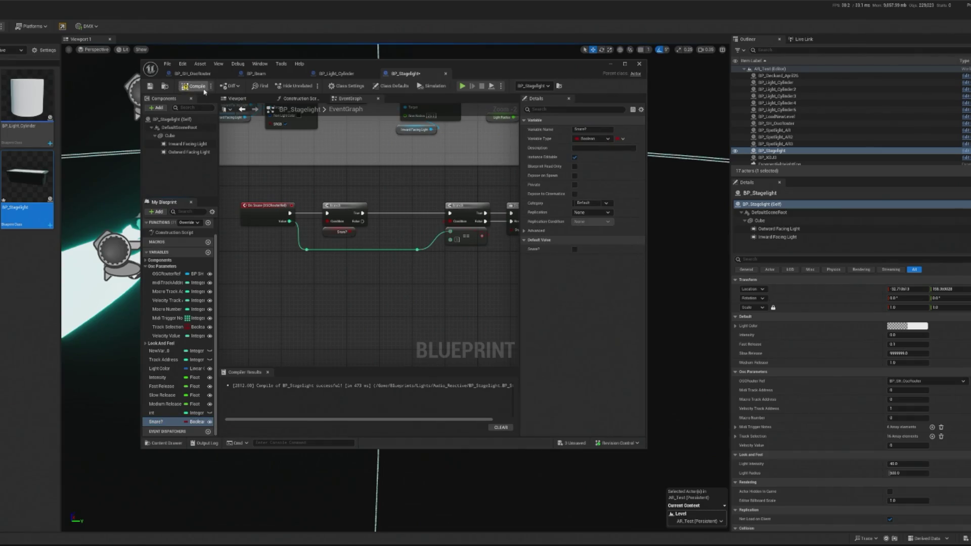
{"action": "left_click", "coordinate": [610, 63]}
{"action": "key", "text": "alt+p"}
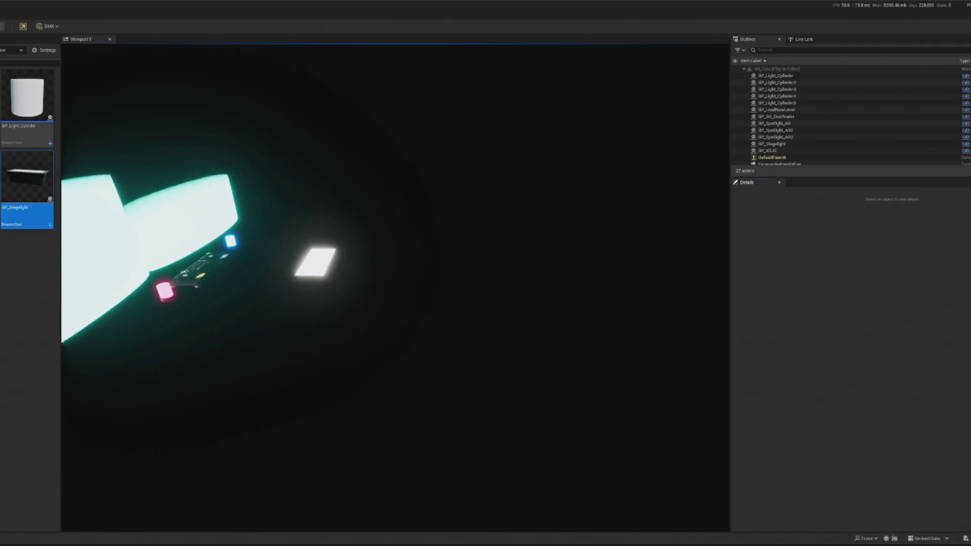
{"action": "key", "text": "Escape"}
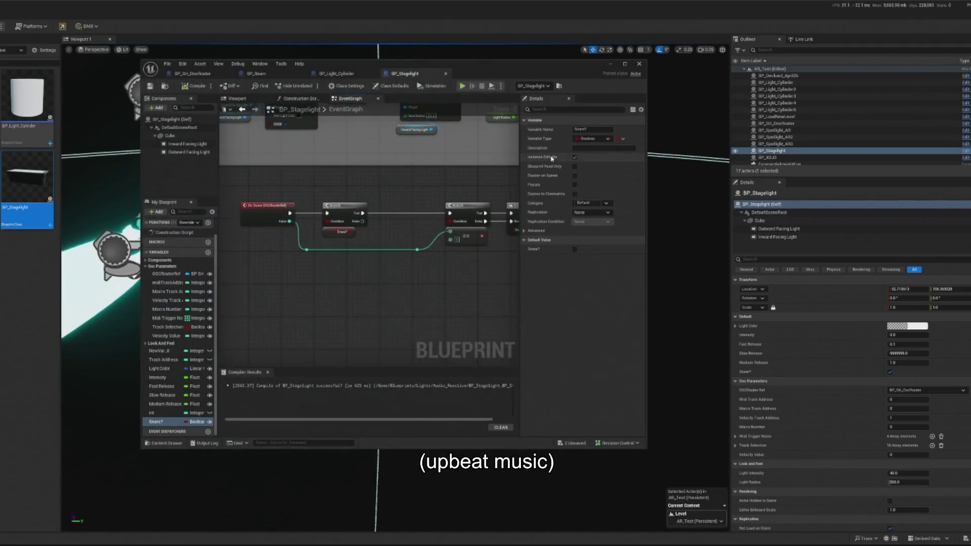
Reshape the Light Flash curve to fall from 1 at time 0 to 0 at 0.2.
{"action": "scroll", "coordinate": [356, 243], "scroll_direction": "down", "scroll_amount": 3}
{"action": "scroll", "coordinate": [379, 209], "scroll_direction": "up", "scroll_amount": 6}
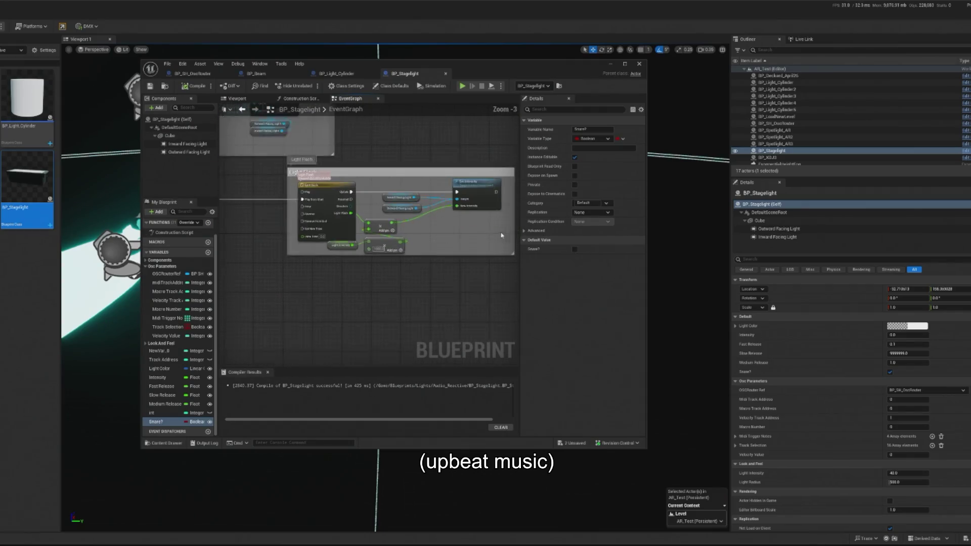
{"action": "double_click", "coordinate": [379, 208]}
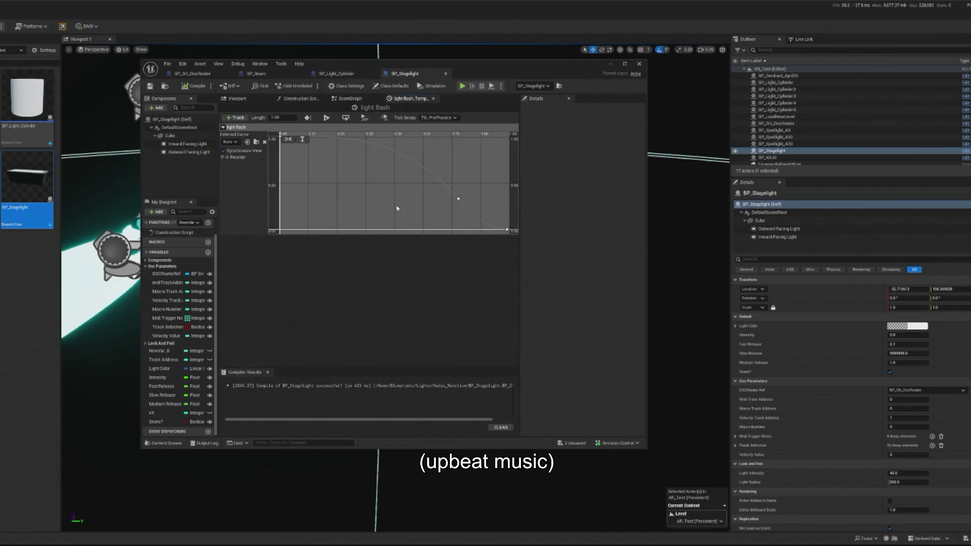
{"action": "left_click_drag", "start_coordinate": [486, 231], "coordinate": [485, 230]}
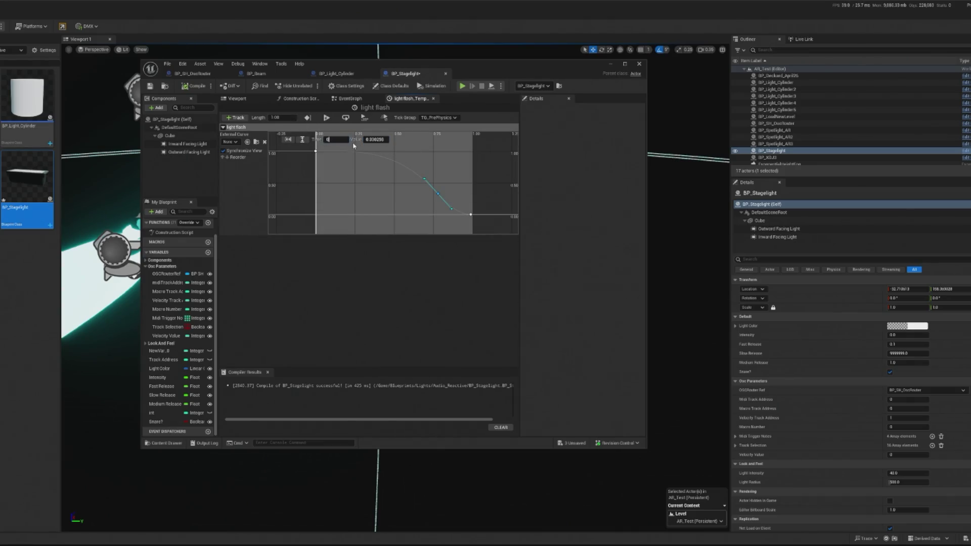
{"action": "key", "text": "Return"}
{"action": "left_click_drag", "start_coordinate": [461, 237], "coordinate": [395, 177]}
{"action": "key", "text": "Return"}
{"action": "right_click", "coordinate": [333, 199]}
{"action": "left_click", "coordinate": [366, 227]}
{"action": "key", "text": "Delete"}
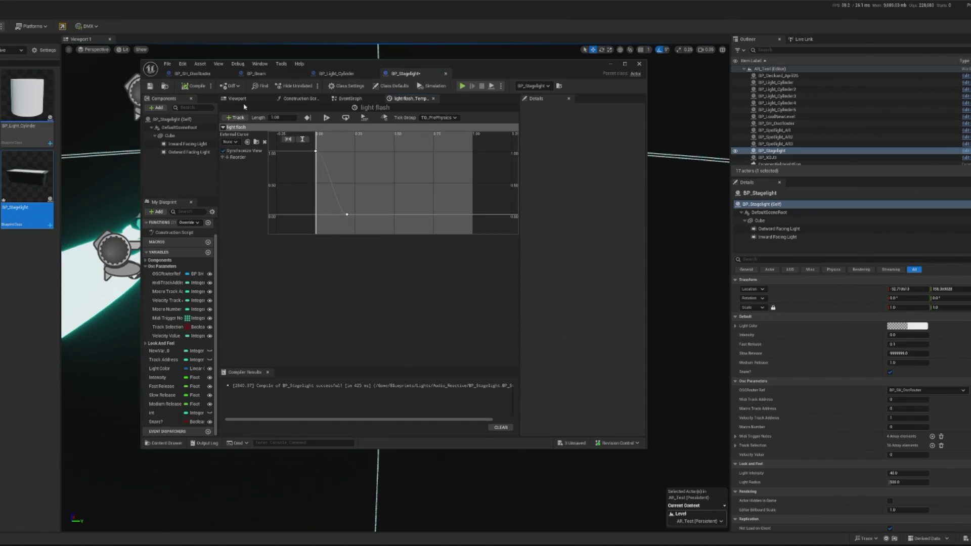
Run a play test of the level and stop it.
{"action": "left_click", "coordinate": [462, 86]}
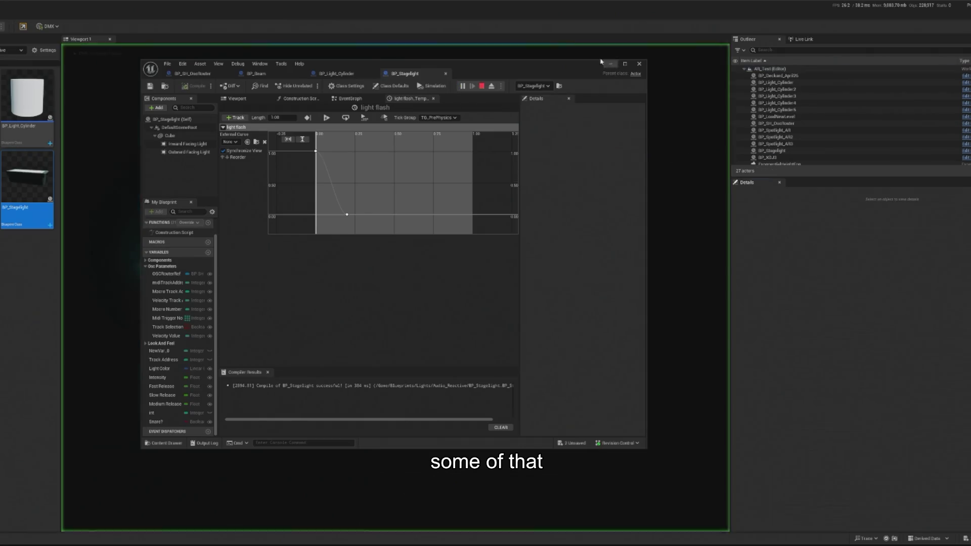
{"action": "left_click", "coordinate": [608, 68]}
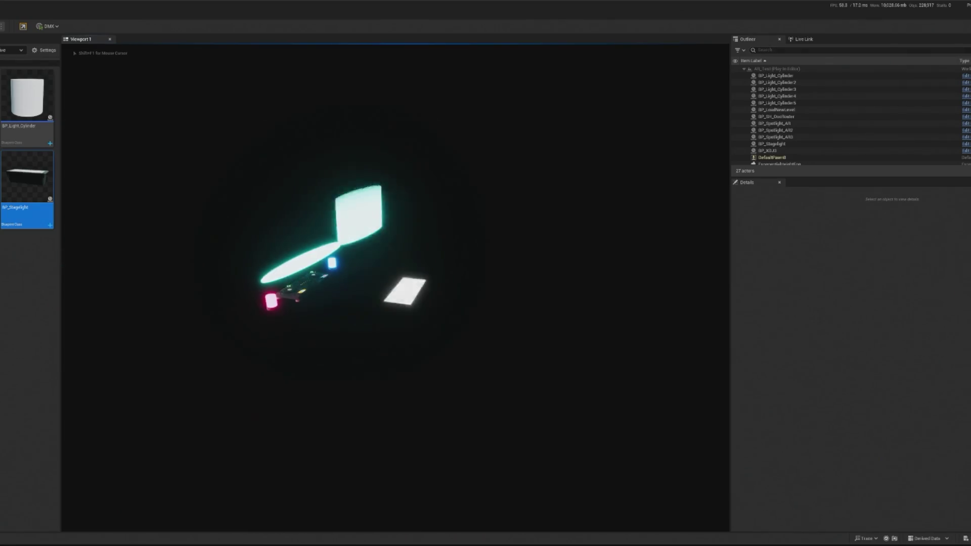
{"action": "key", "text": "Escape"}
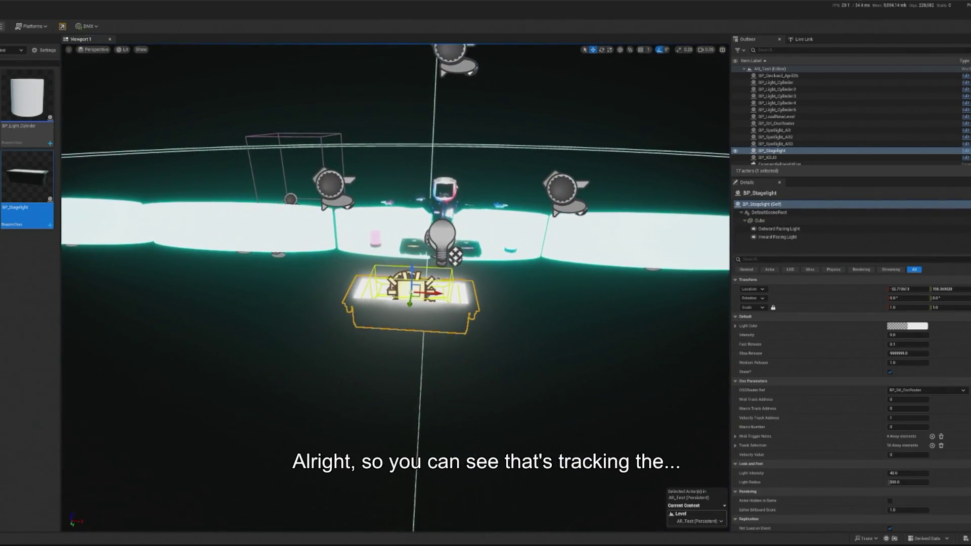
Delete the left and right spotlights and focus the view on the stagelight actor.
{"action": "scroll", "coordinate": [421, 140], "scroll_direction": "up", "scroll_amount": 3}
{"action": "left_click", "coordinate": [306, 164]}
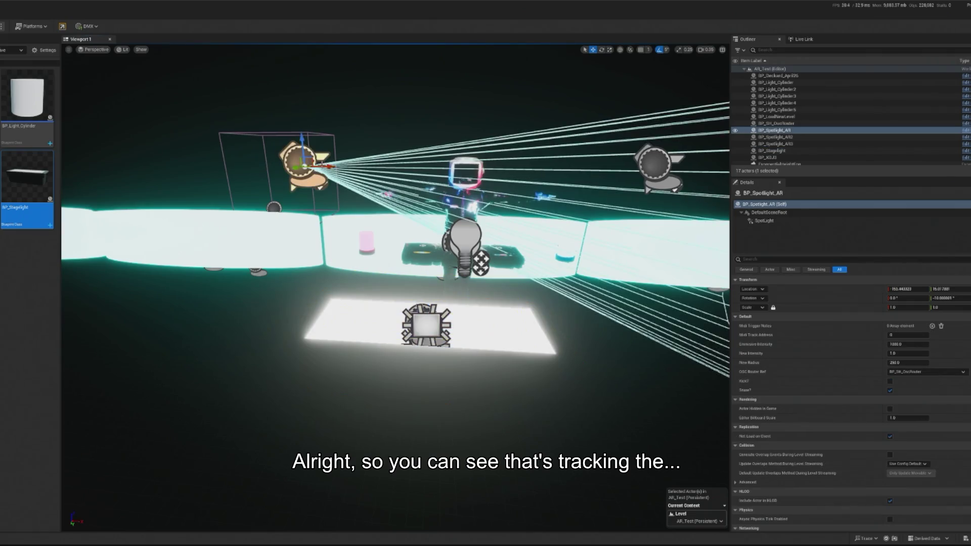
{"action": "key", "text": "Delete"}
{"action": "left_click", "coordinate": [655, 164]}
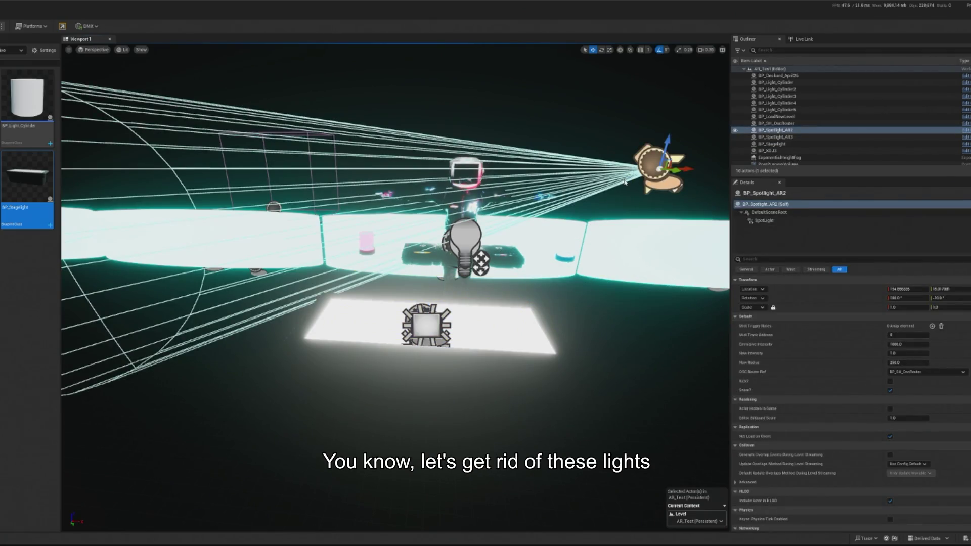
{"action": "key", "text": "Delete"}
{"action": "left_click", "coordinate": [425, 324]}
{"action": "key", "text": "f"}
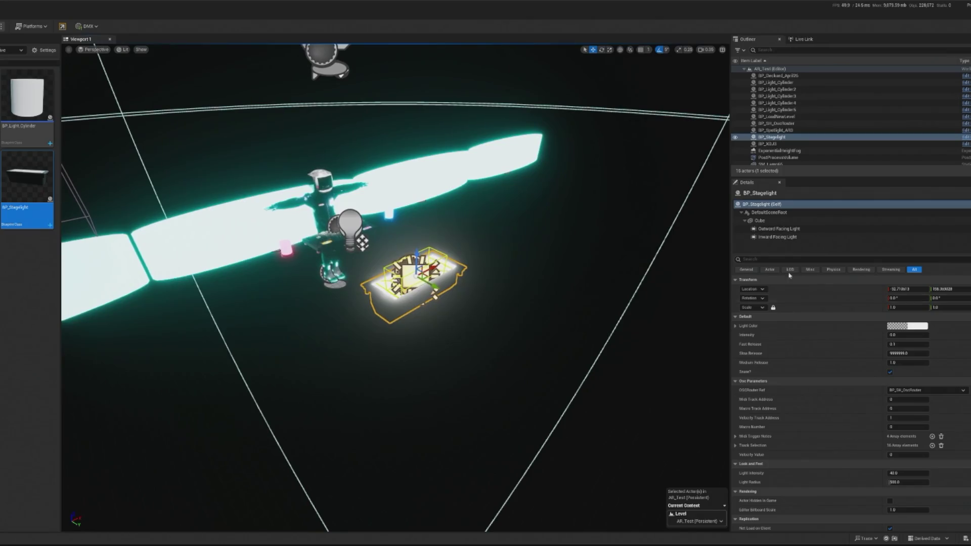
Set the stagelight's Outward Facing Light intensity to 1000.
{"action": "left_click", "coordinate": [778, 229]}
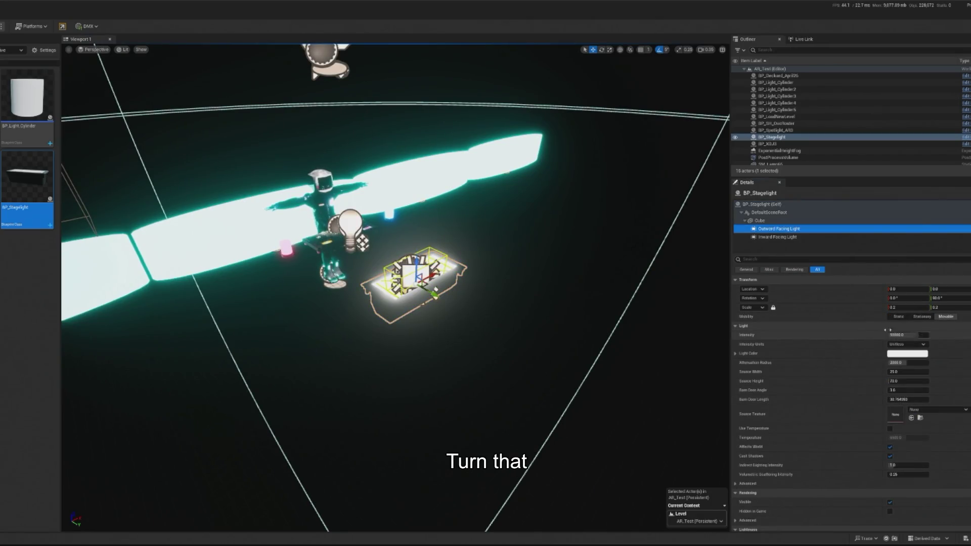
{"action": "left_click", "coordinate": [904, 335]}
{"action": "type", "text": "0"}
{"action": "key", "text": "Return"}
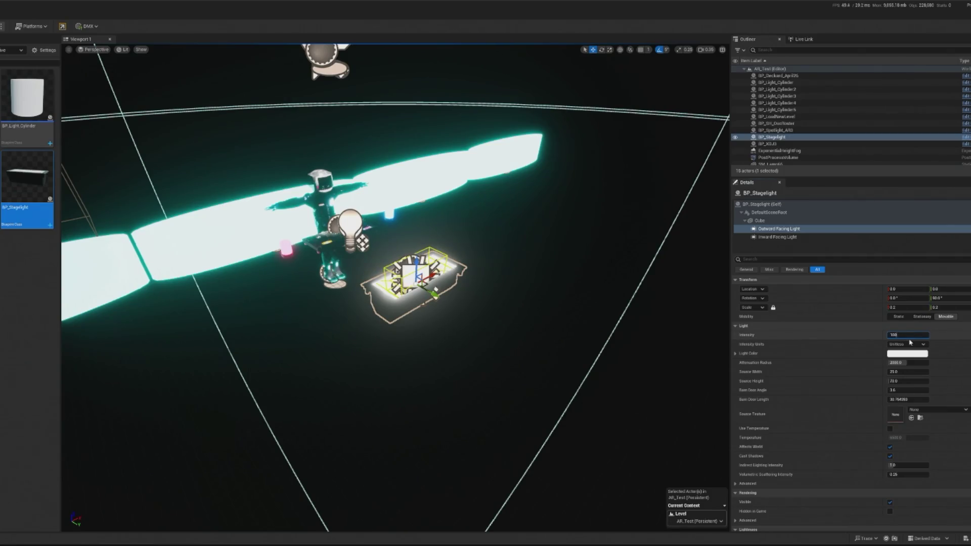
{"action": "key", "text": "Return"}
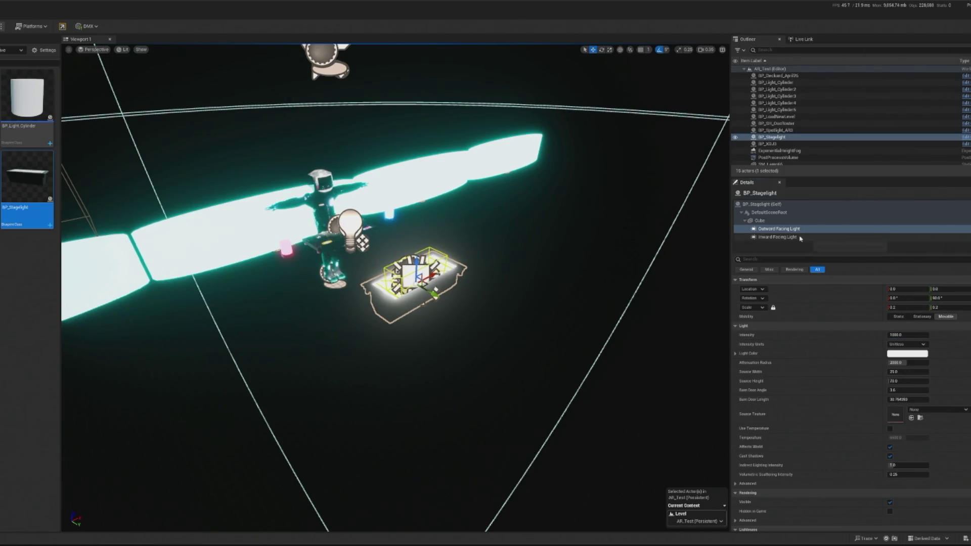
Set the Inward Facing Light intensity to 1000.0, then undo that change.
{"action": "left_click", "coordinate": [801, 237]}
{"action": "left_click", "coordinate": [909, 327]}
{"action": "left_click", "coordinate": [893, 326]}
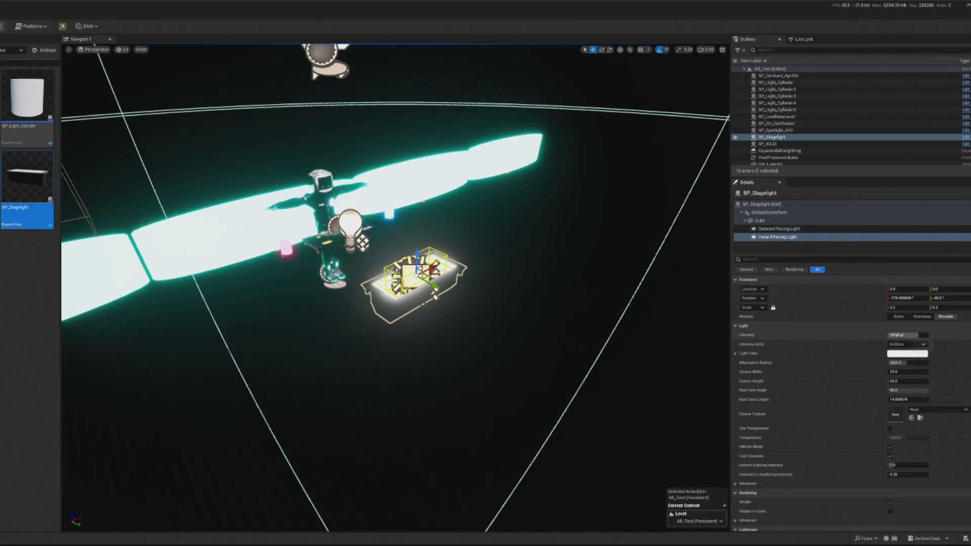
{"action": "type", "text": "00"}
{"action": "key", "text": "Return"}
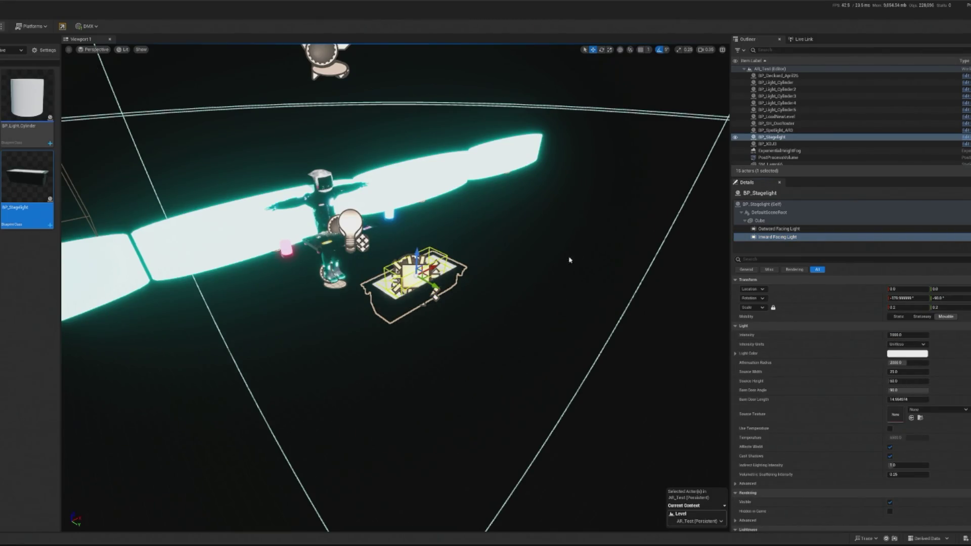
{"action": "key", "text": "ctrl+z"}
{"action": "key", "text": "ctrl+z"}
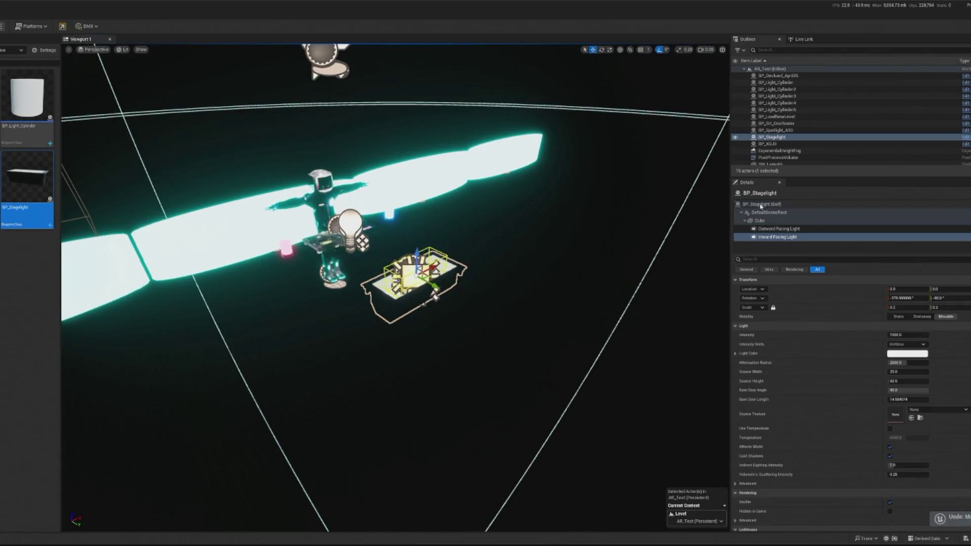
{"action": "key", "text": "ctrl+z"}
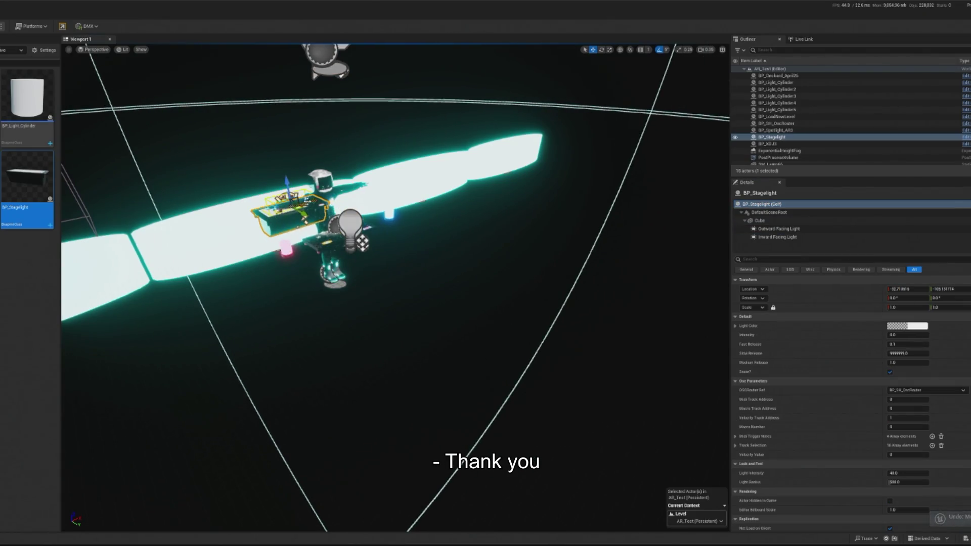
Move the stage light to the stage's left side and set its X rotation to -90.
{"action": "left_click_drag", "start_coordinate": [306, 201], "coordinate": [177, 232]}
{"action": "key", "text": "e"}
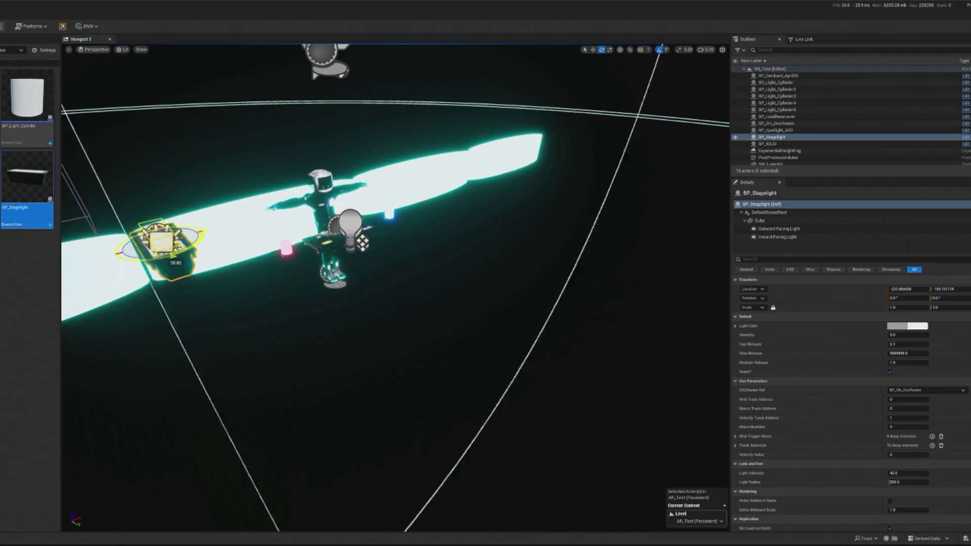
{"action": "left_click_drag", "start_coordinate": [175, 262], "coordinate": [213, 271]}
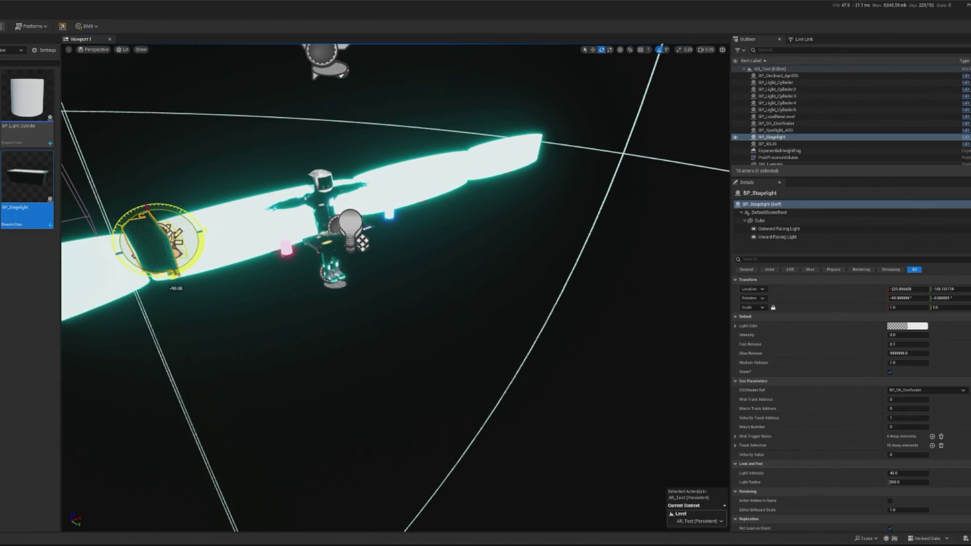
{"action": "mouse_move", "coordinate": [394, 289]}
{"action": "left_mouse_down"}
{"action": "mouse_move", "coordinate": [384, 283]}
{"action": "mouse_move", "coordinate": [420, 298]}
{"action": "left_mouse_up"}
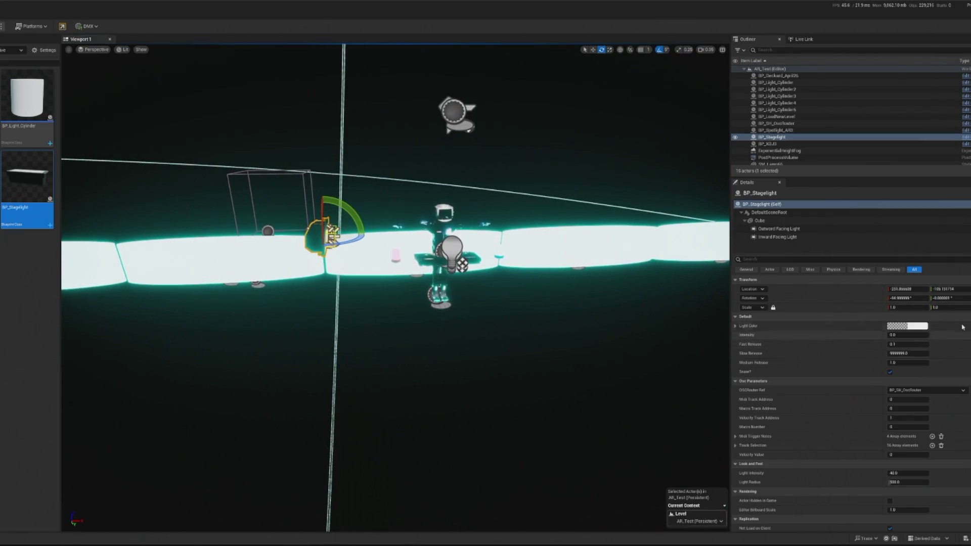
{"action": "left_click", "coordinate": [909, 298]}
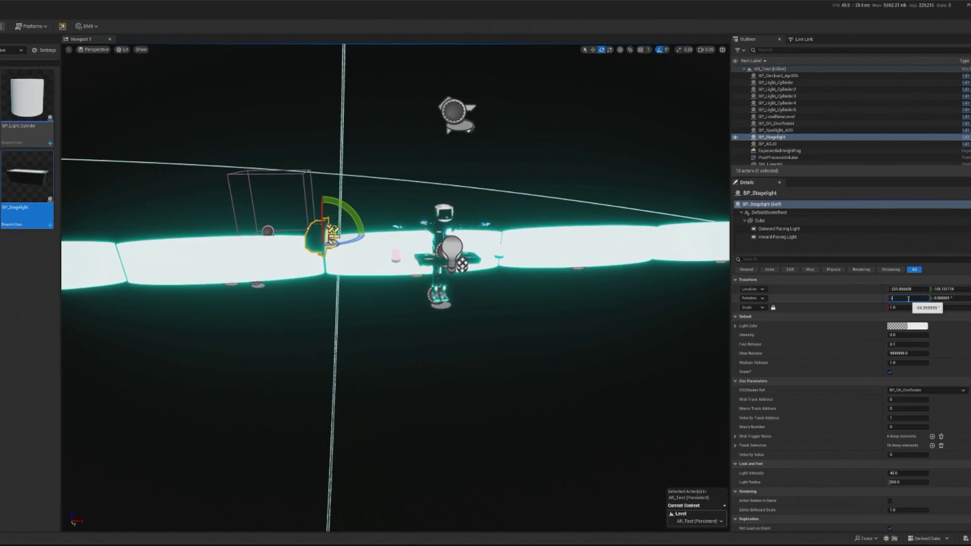
{"action": "type", "text": "90"}
{"action": "key", "text": "Return"}
{"action": "left_click_drag", "start_coordinate": [679, 273], "coordinate": [667, 289]}
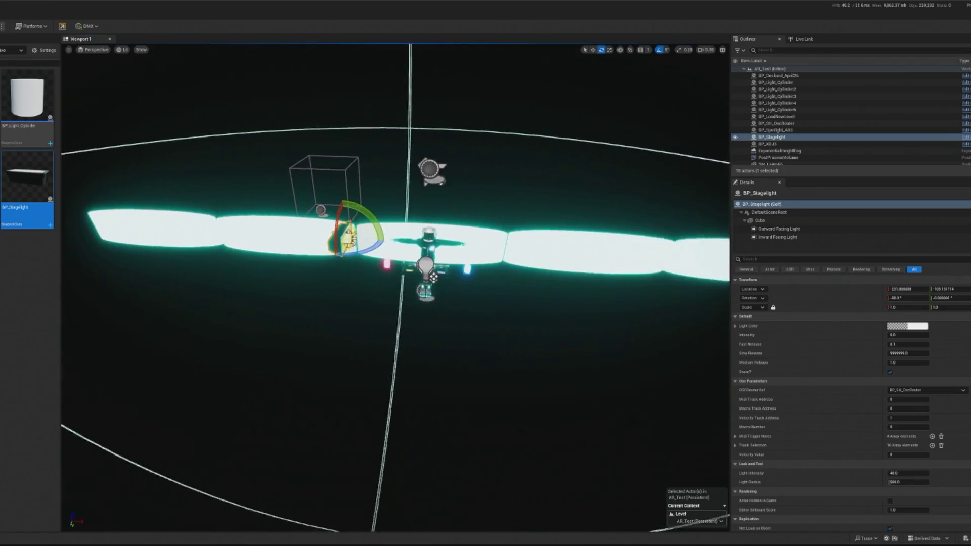
{"action": "left_click_drag", "start_coordinate": [324, 270], "coordinate": [291, 280]}
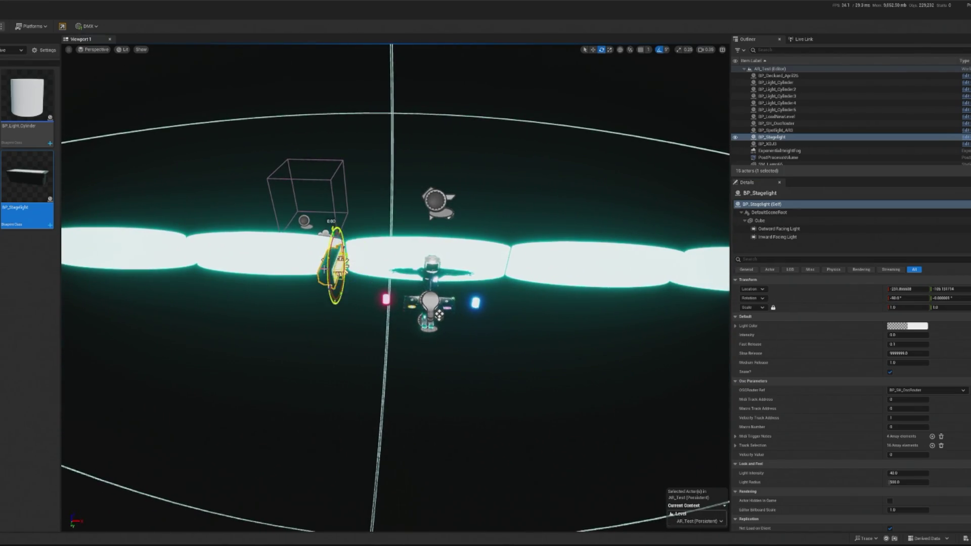
Duplicate the stage light, mirror it to the right side, and rotate it toward the stage.
{"action": "key", "text": "ctrl+d"}
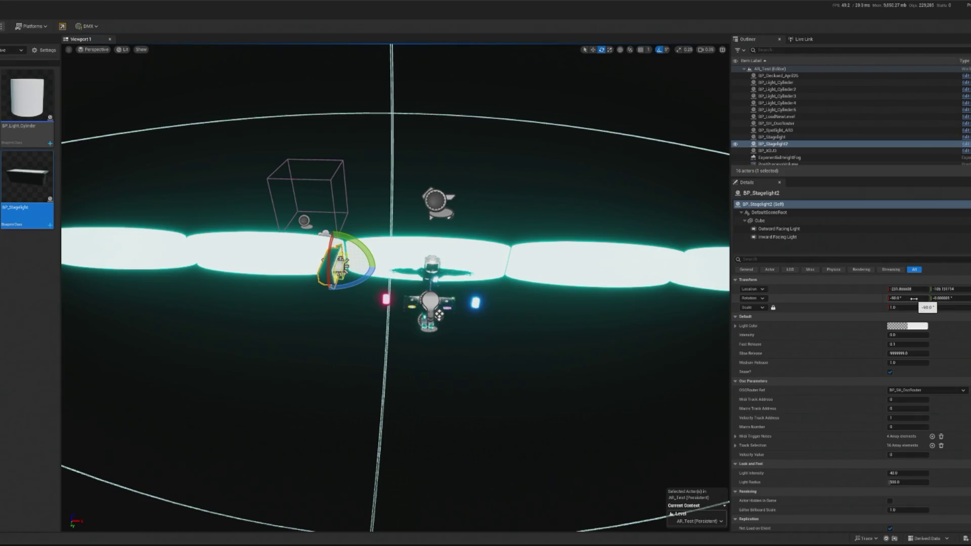
{"action": "left_click", "coordinate": [901, 290]}
{"action": "key", "text": "Return"}
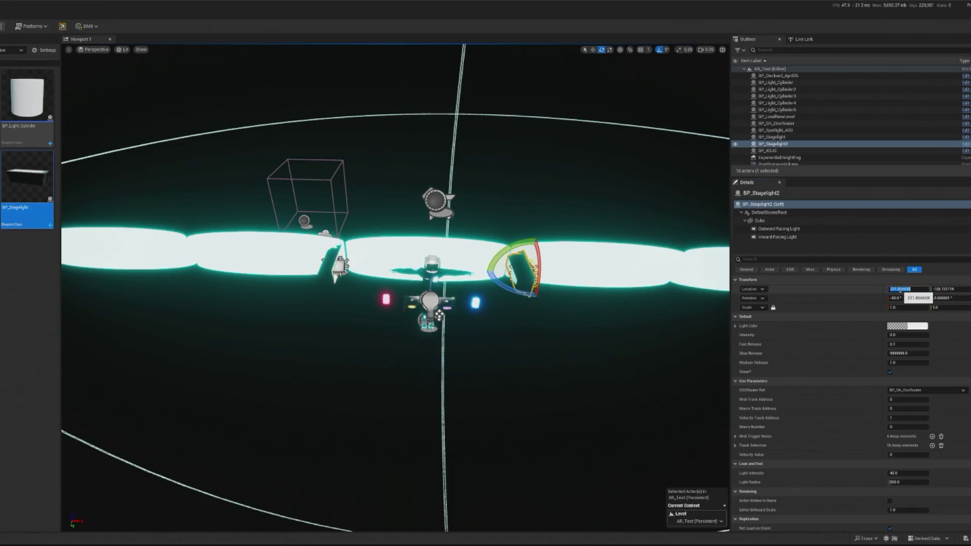
{"action": "mouse_move", "coordinate": [514, 271]}
{"action": "left_mouse_down"}
{"action": "mouse_move", "coordinate": [537, 265]}
{"action": "mouse_move", "coordinate": [521, 268]}
{"action": "left_mouse_up"}
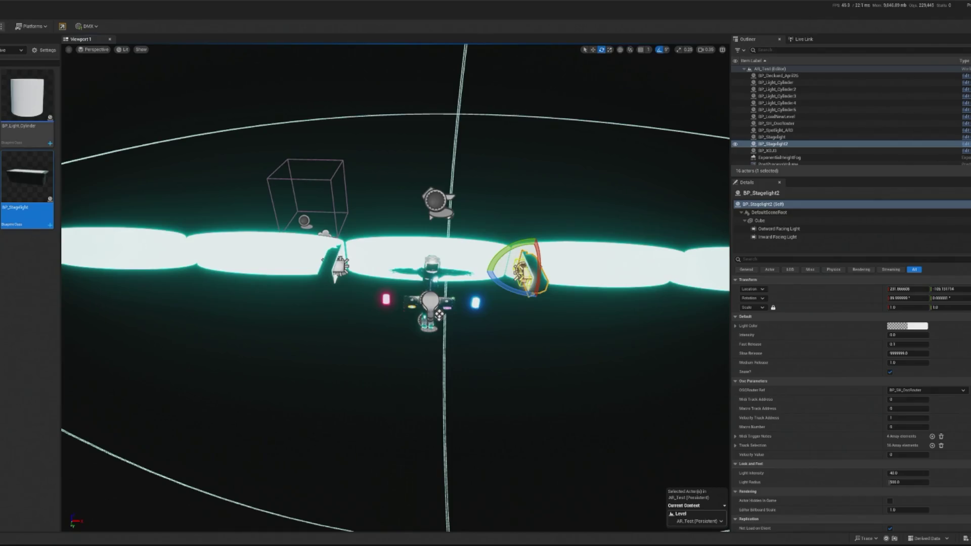
Play-test the two flanking lights, then select the left stage light's Blueprint for editing.
{"action": "key", "text": "alt+p"}
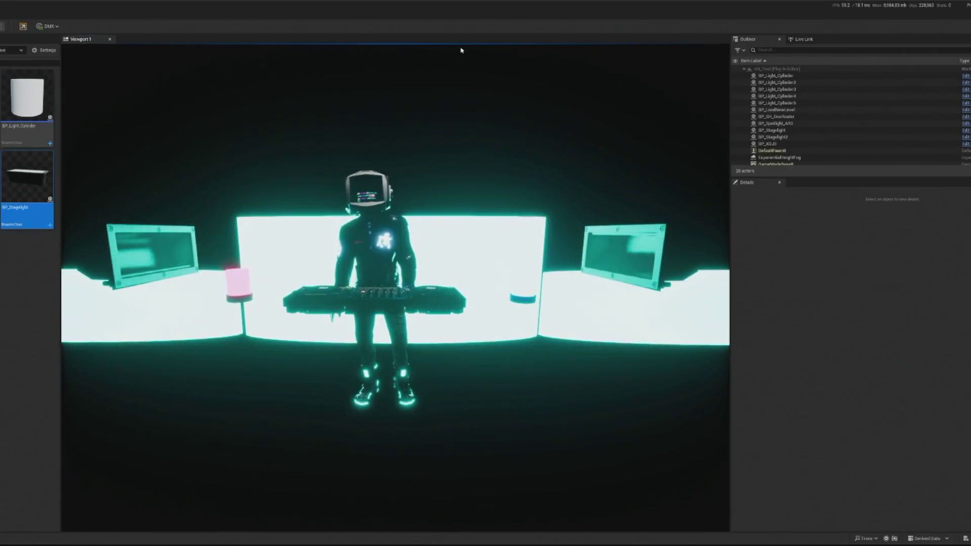
{"action": "key", "text": "Escape"}
{"action": "left_click", "coordinate": [778, 237]}
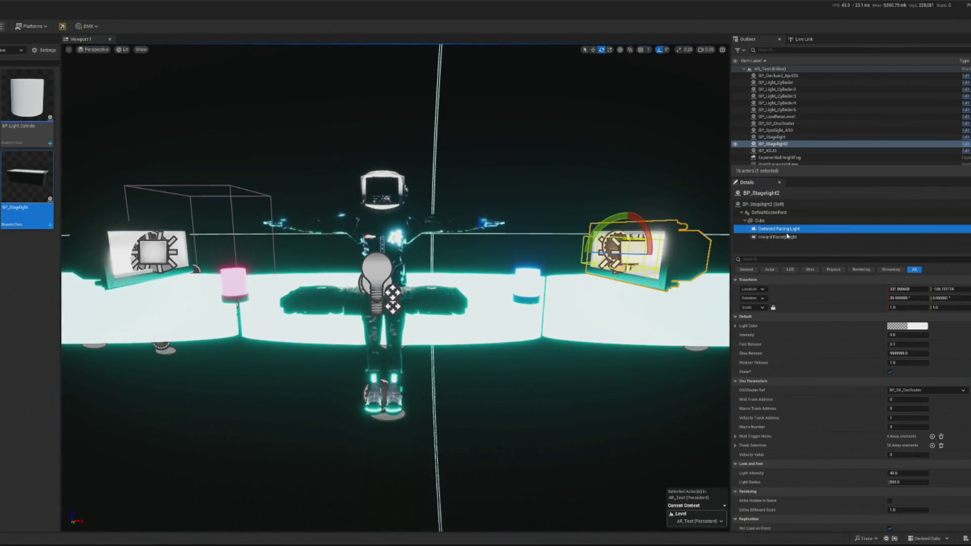
{"action": "left_click", "coordinate": [152, 253], "text": "ctrl"}
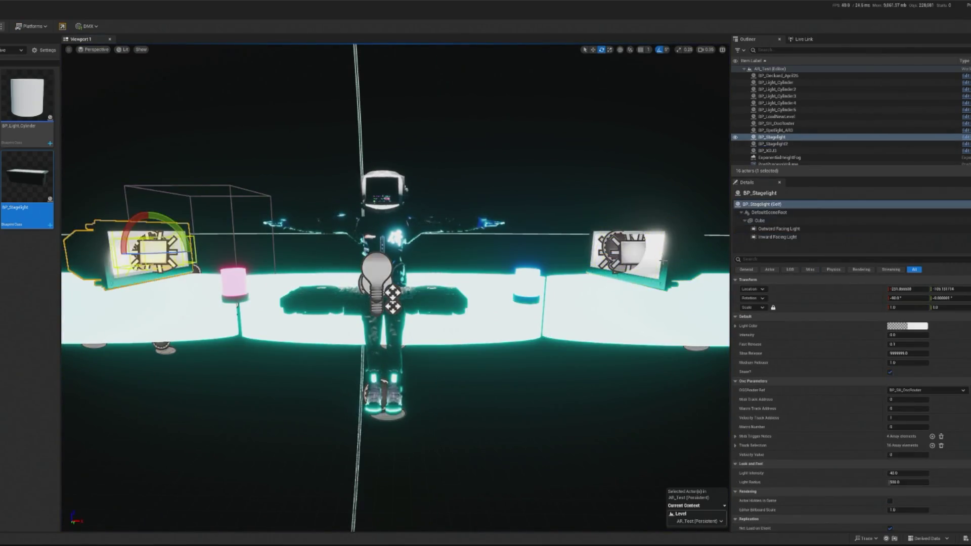
{"action": "left_click", "coordinate": [152, 253]}
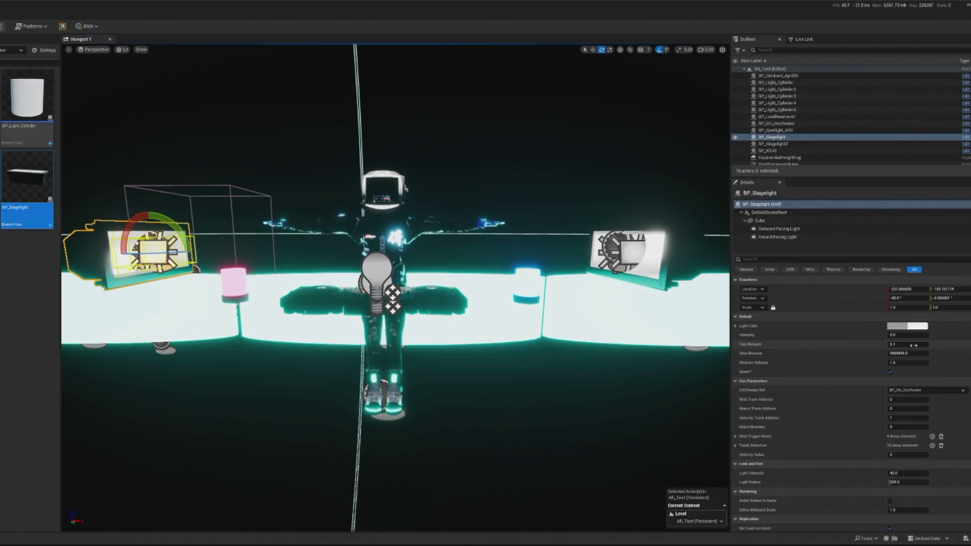
{"action": "left_click", "coordinate": [965, 144]}
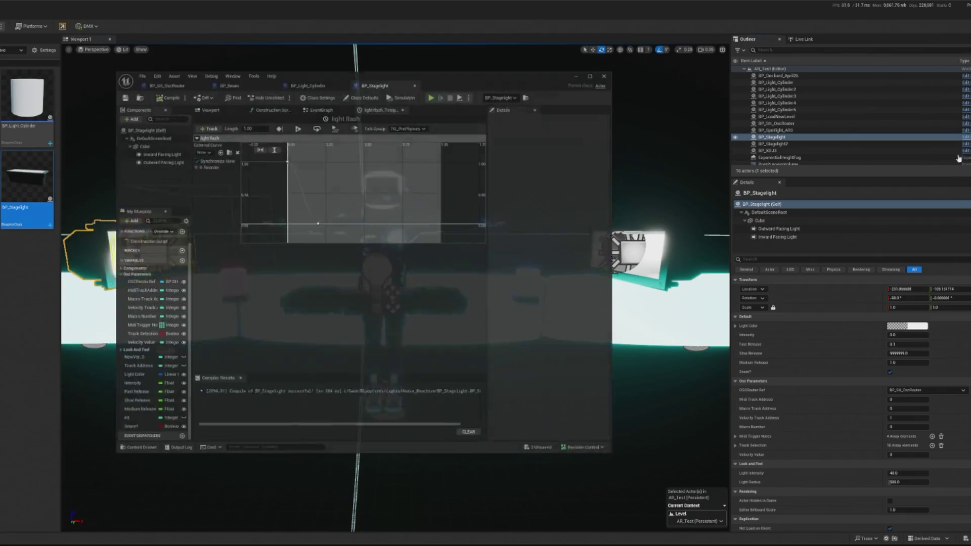
Inspect midiTrackAddress, widen the variable list, and rename the BP_Stagelight asset.
{"action": "left_click", "coordinate": [167, 282]}
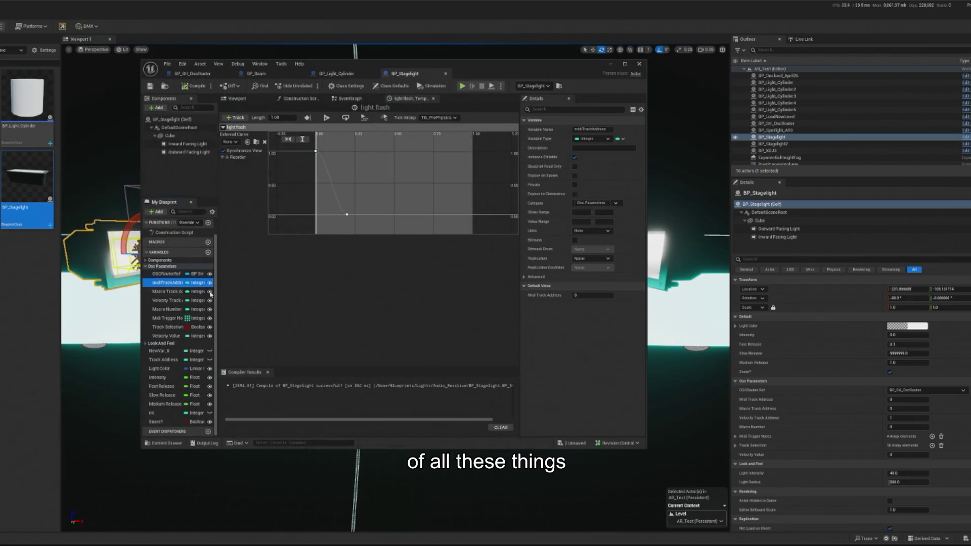
{"action": "left_click_drag", "start_coordinate": [216, 243], "coordinate": [308, 243]}
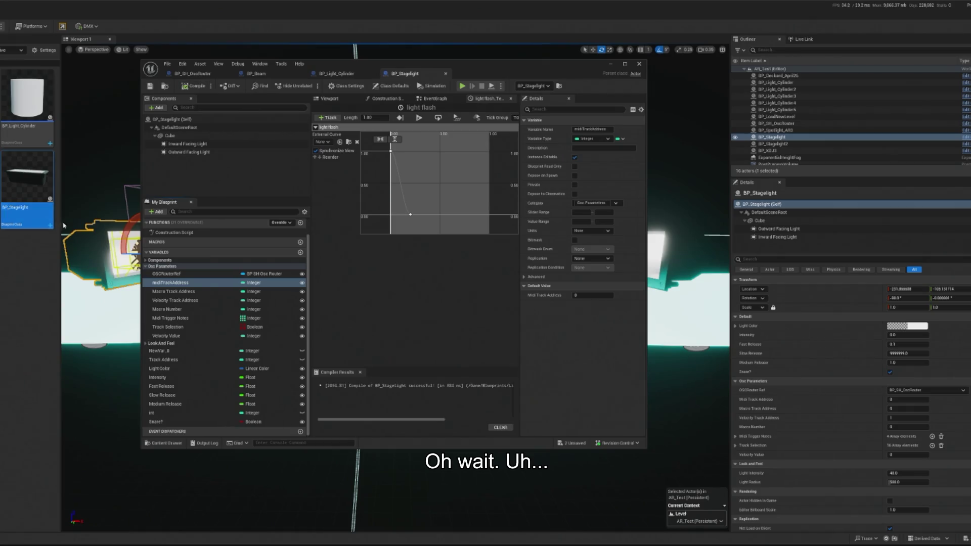
{"action": "right_click", "coordinate": [38, 190]}
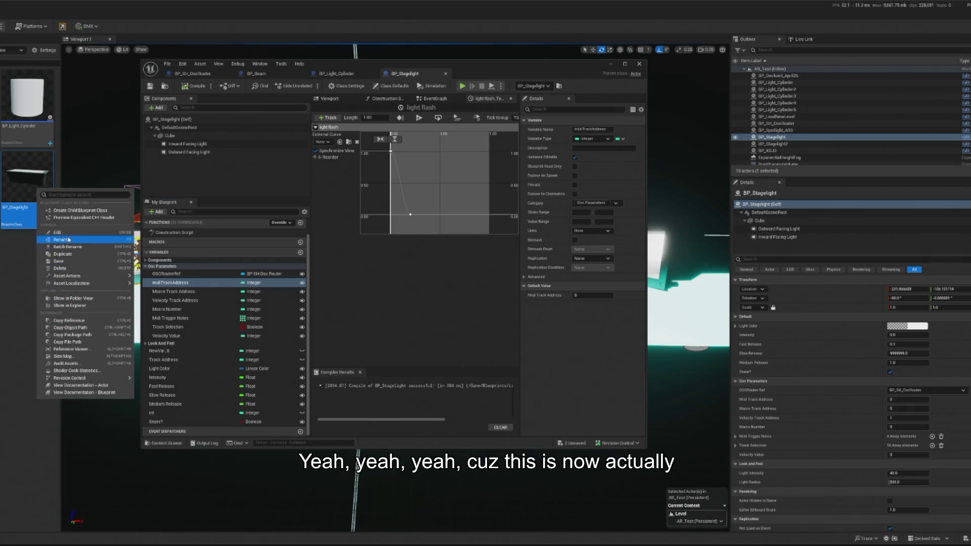
{"action": "left_click", "coordinate": [68, 240]}
{"action": "type", "text": "_AR"}
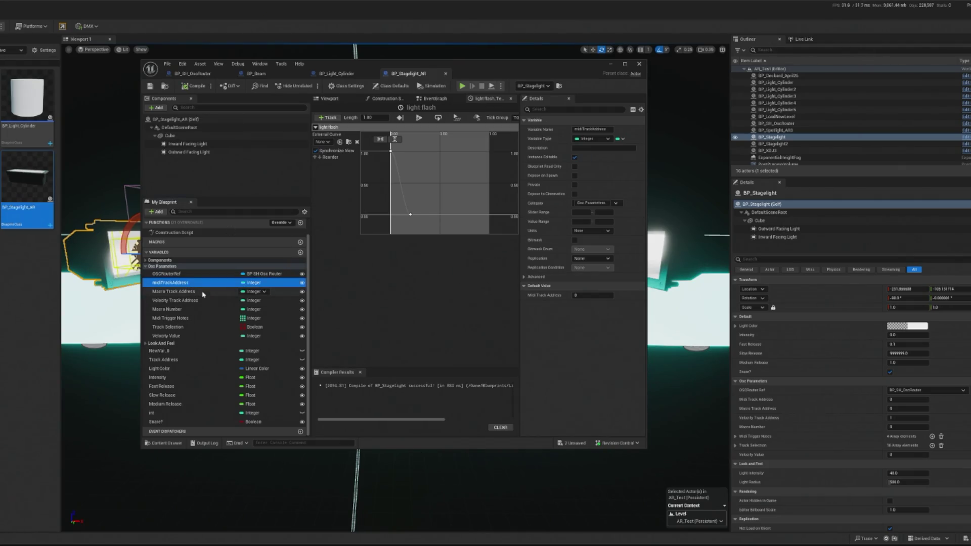
{"action": "key", "text": "F2"}
Delete the unused MIDI variables: Midi Trigger Notes, Track Selection and midiTrackAddress.
{"action": "left_click", "coordinate": [184, 318]}
{"action": "left_click", "coordinate": [186, 328]}
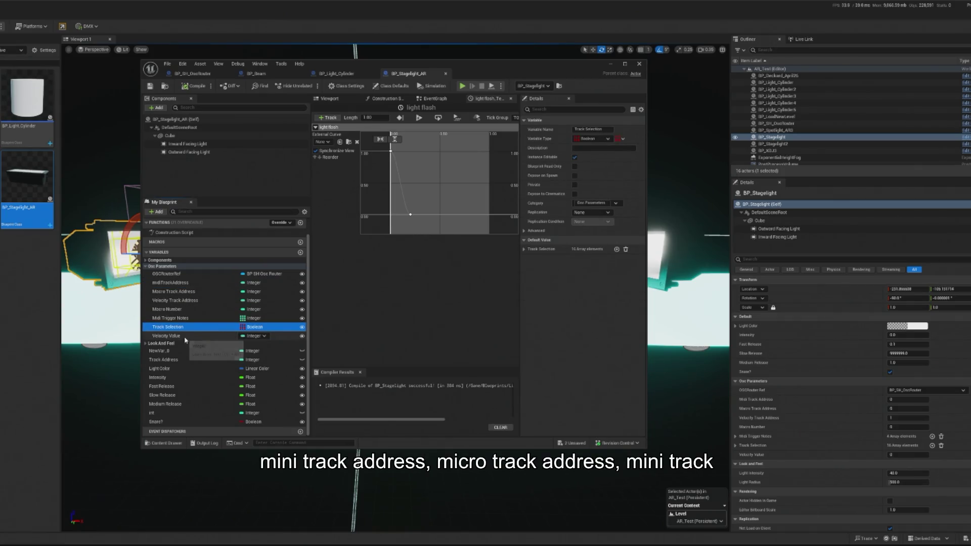
{"action": "left_click", "coordinate": [175, 284]}
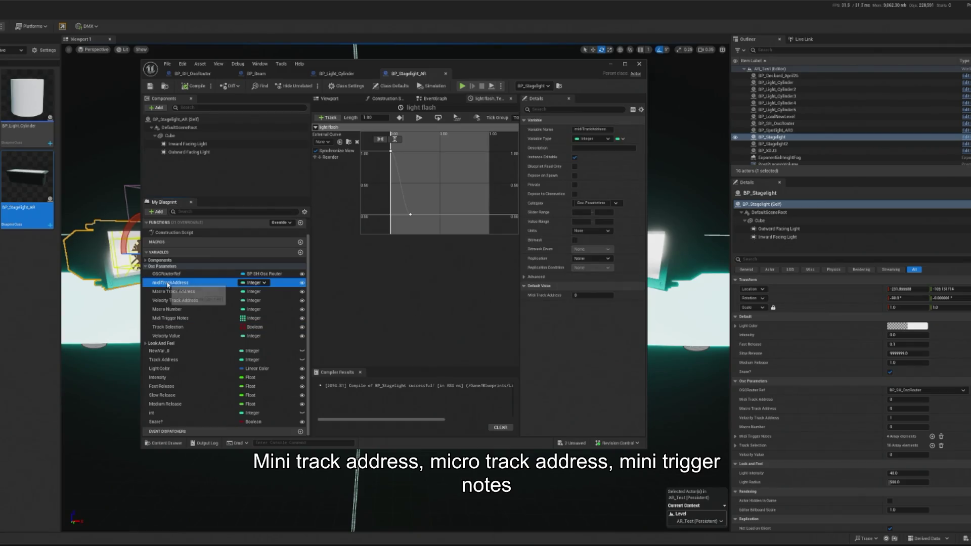
{"action": "key", "text": "Delete"}
{"action": "left_click", "coordinate": [180, 303]}
{"action": "key", "text": "Delete"}
{"action": "left_click", "coordinate": [180, 303]}
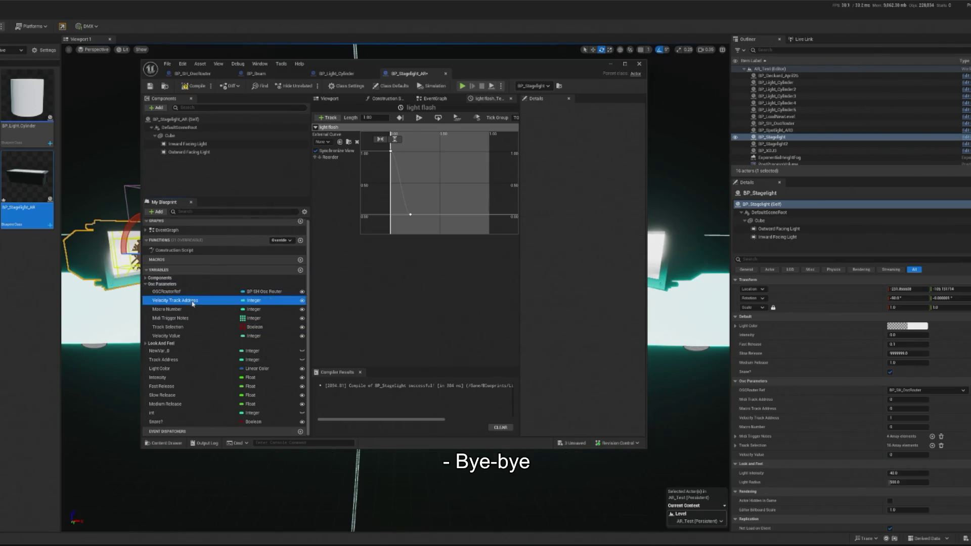
{"action": "key", "text": "Delete"}
{"action": "left_click", "coordinate": [179, 304]}
{"action": "key", "text": "Delete"}
{"action": "left_click", "coordinate": [180, 303]}
{"action": "key", "text": "Delete"}
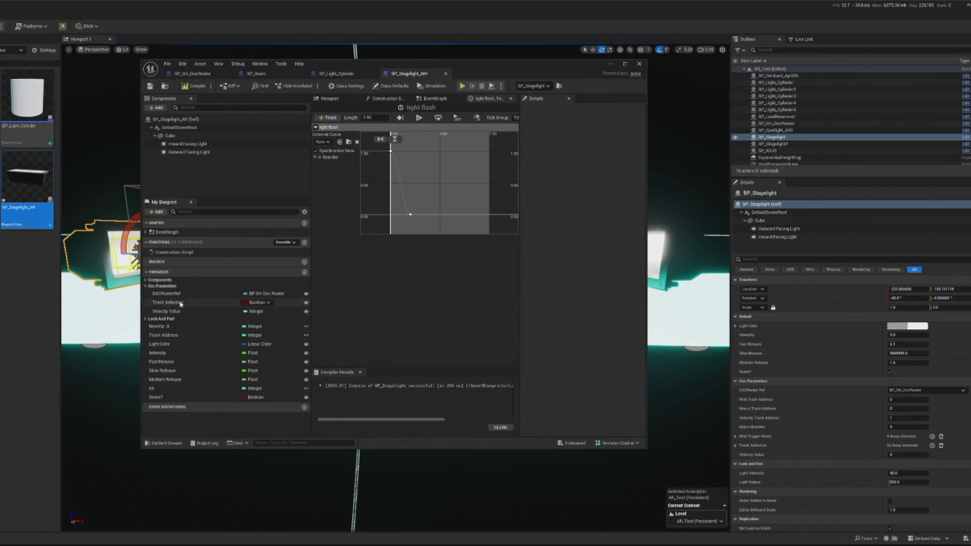
{"action": "left_click", "coordinate": [180, 303]}
{"action": "key", "text": "Delete"}
Delete Velocity Value, NewVar_0, Track Address, Intensity and the Fast, Slow and Medium Release variables, then compile.
{"action": "left_click", "coordinate": [182, 304]}
{"action": "key", "text": "Delete"}
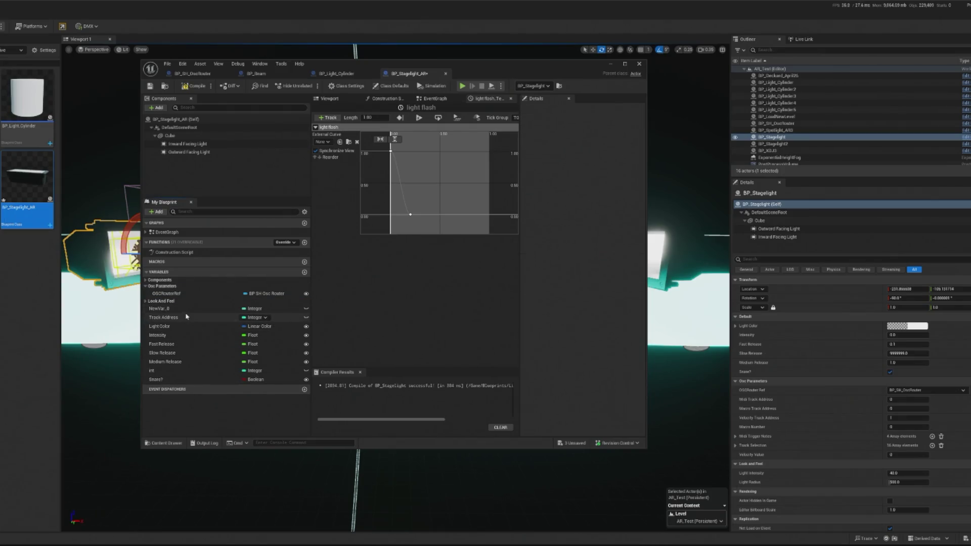
{"action": "left_click", "coordinate": [187, 308]}
{"action": "key", "text": "Delete"}
{"action": "left_click", "coordinate": [197, 315]}
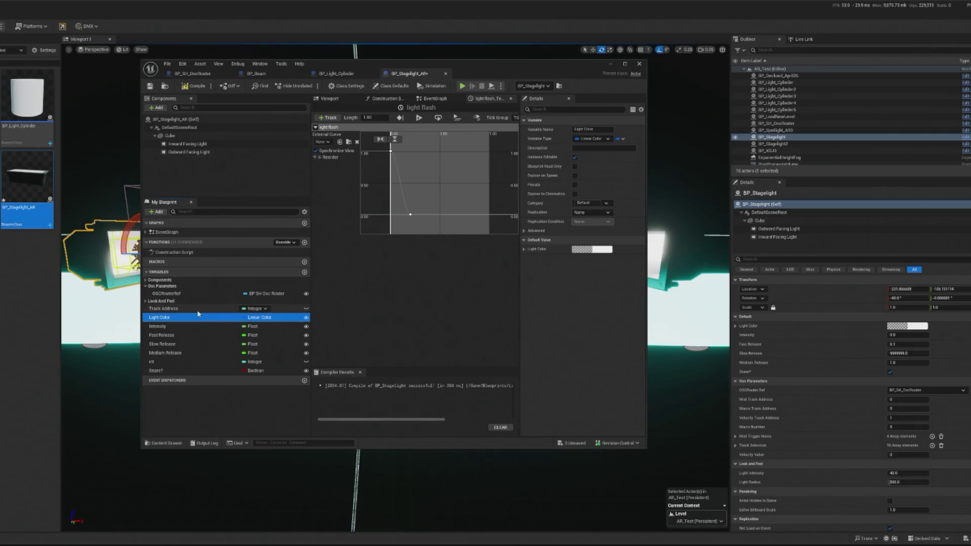
{"action": "left_click", "coordinate": [195, 309]}
{"action": "key", "text": "Delete"}
{"action": "left_click", "coordinate": [173, 317]}
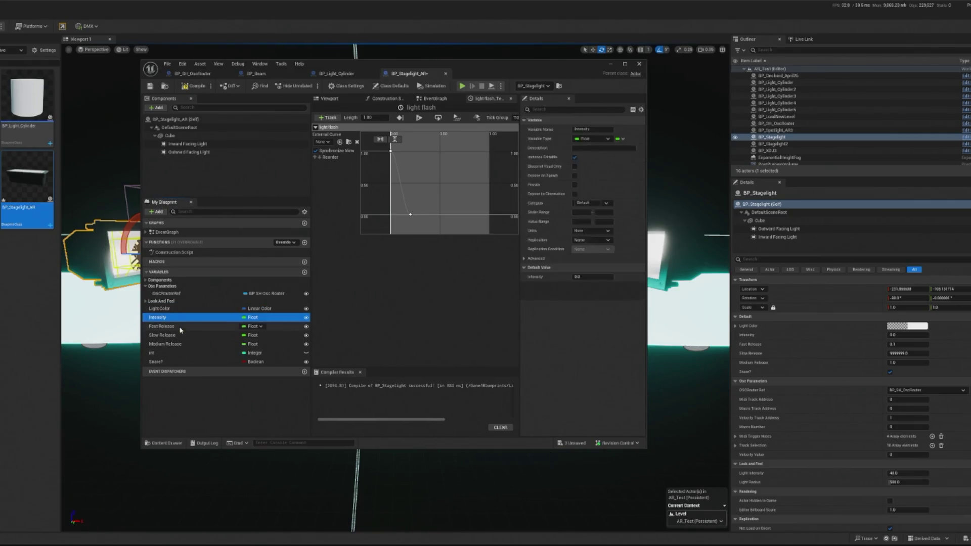
{"action": "key", "text": "Delete"}
{"action": "left_click", "coordinate": [173, 317]}
{"action": "key", "text": "Delete"}
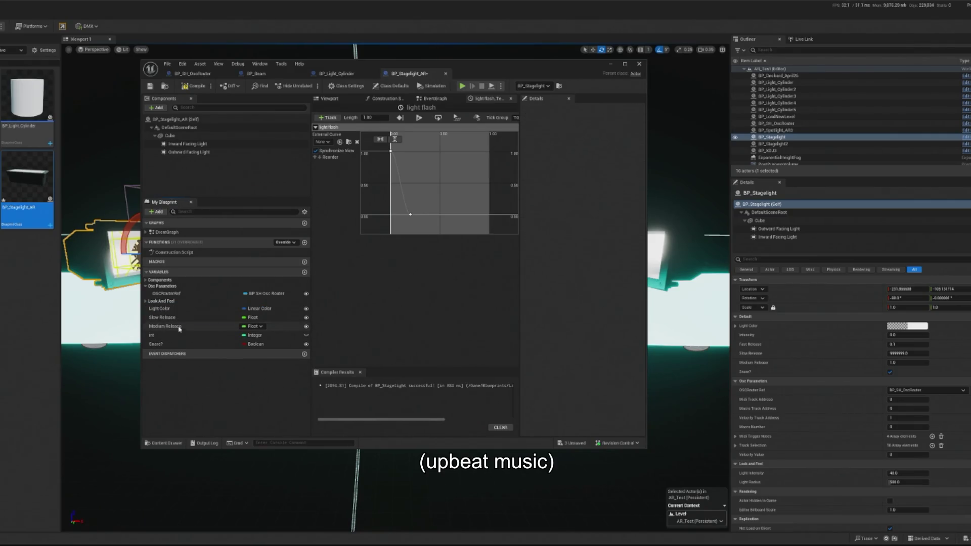
{"action": "left_click", "coordinate": [183, 318]}
{"action": "key", "text": "Delete"}
{"action": "left_click", "coordinate": [188, 317]}
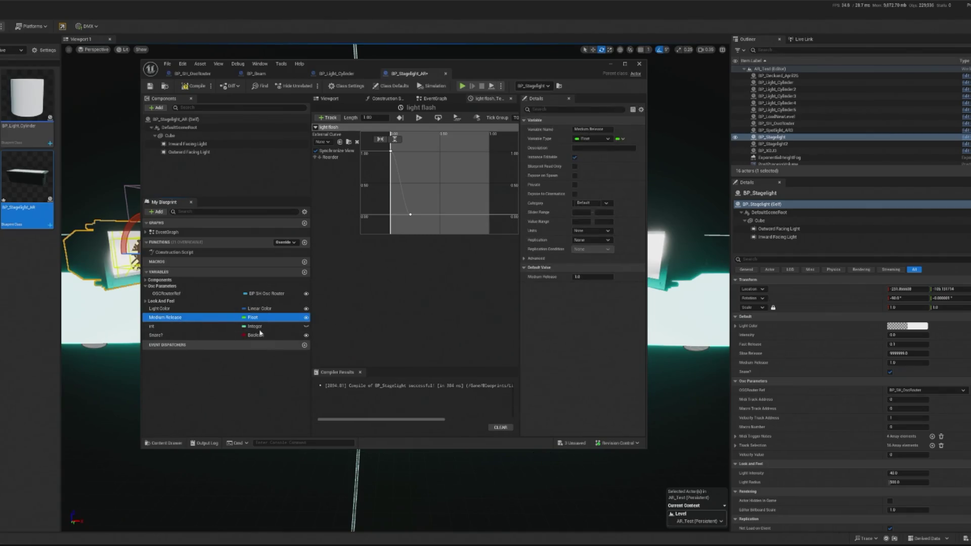
{"action": "key", "text": "Delete"}
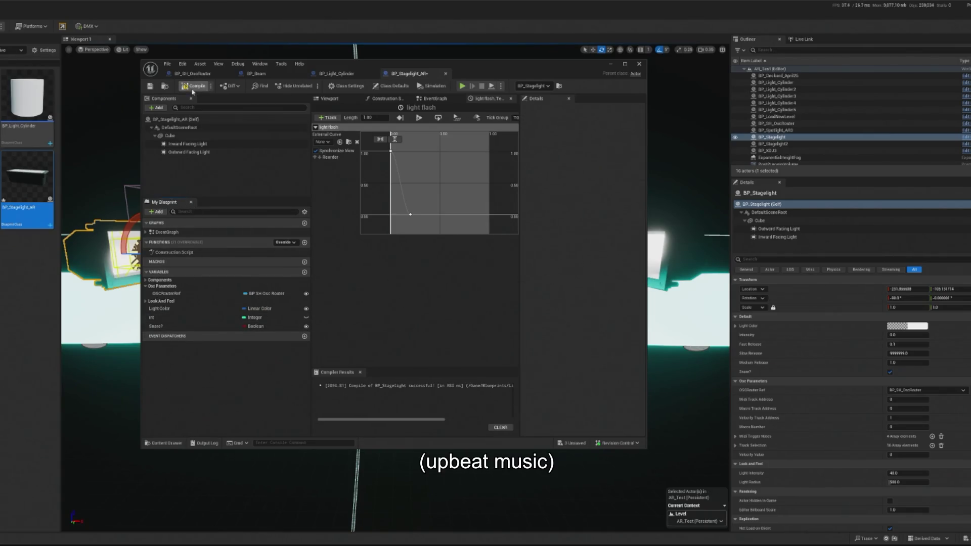
{"action": "left_click", "coordinate": [193, 86]}
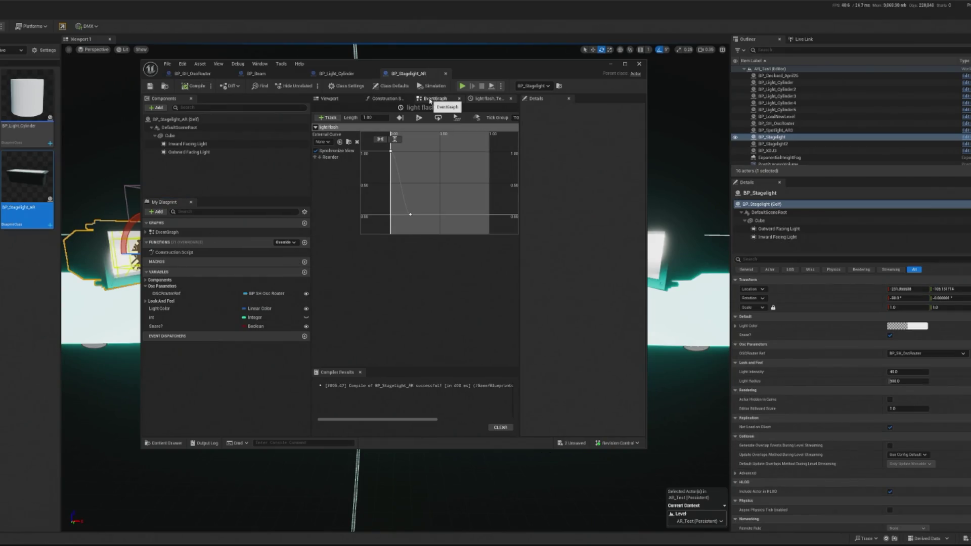
Review the EventGraph and Light Flash curve, box-select curve keys, then return to the level viewport.
{"action": "left_click", "coordinate": [430, 100]}
{"action": "left_click", "coordinate": [479, 101]}
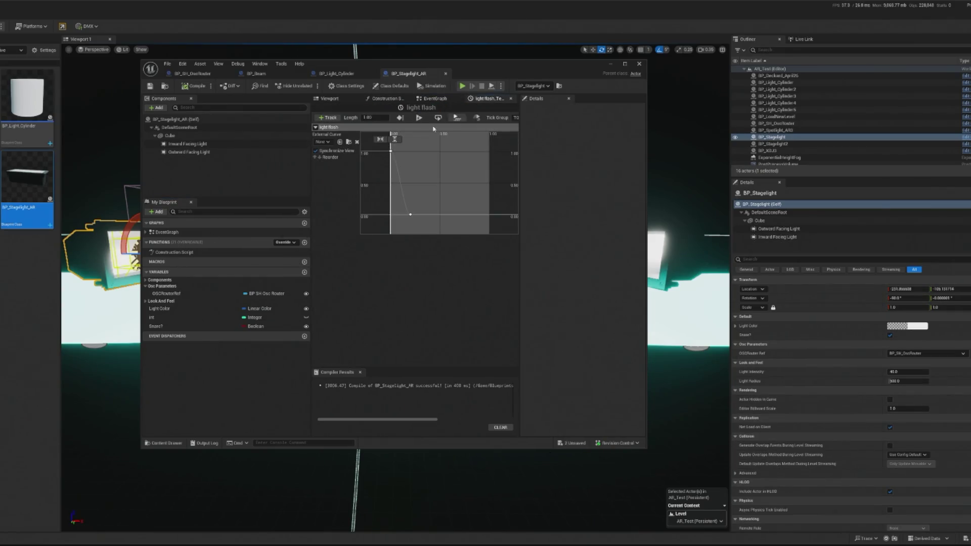
{"action": "scroll", "coordinate": [405, 167], "scroll_direction": "down", "scroll_amount": 1}
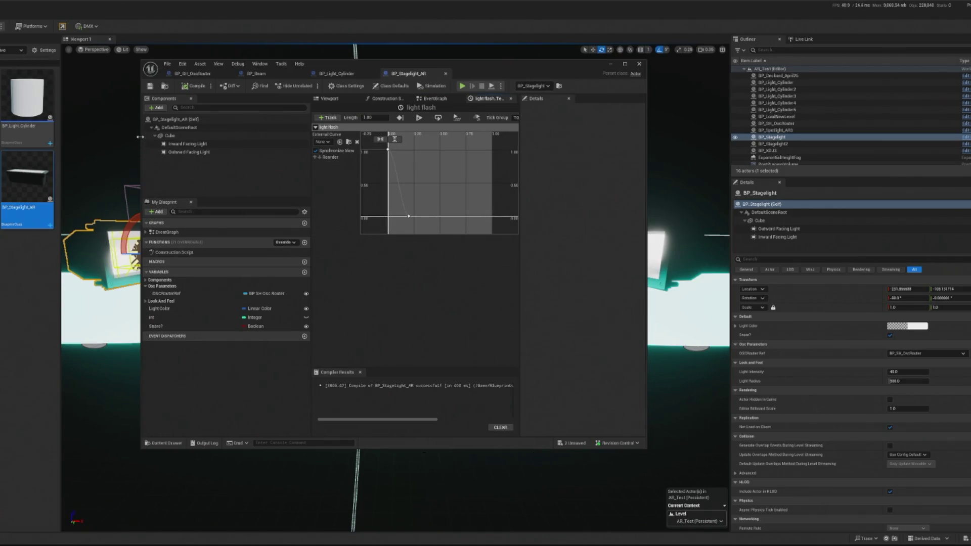
{"action": "left_click_drag", "start_coordinate": [140, 136], "coordinate": [1, 137]}
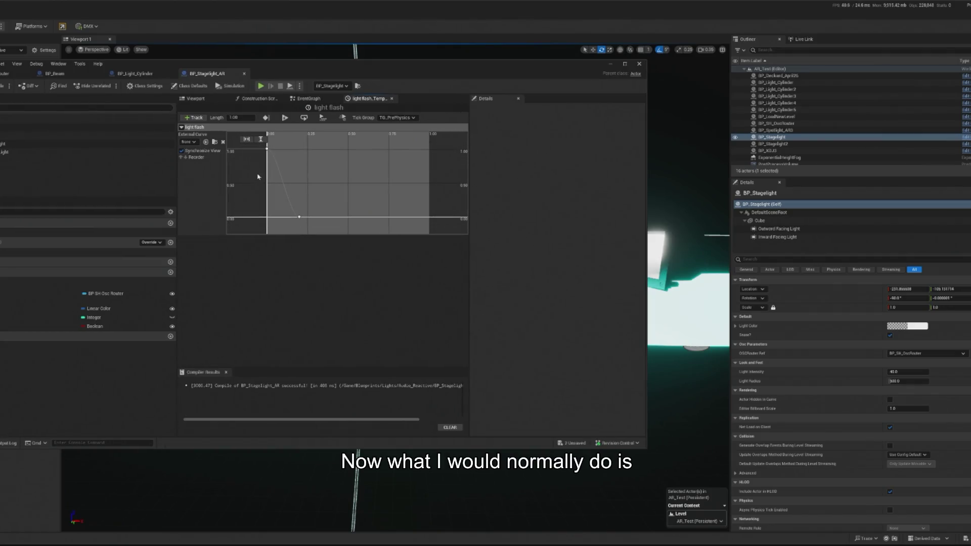
{"action": "left_click_drag", "start_coordinate": [278, 188], "coordinate": [344, 234]}
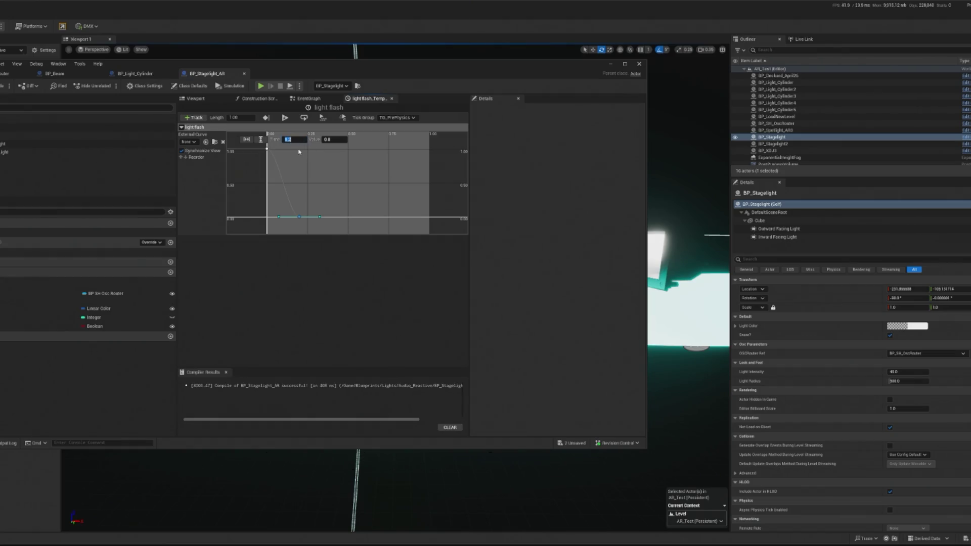
{"action": "left_click", "coordinate": [772, 143]}
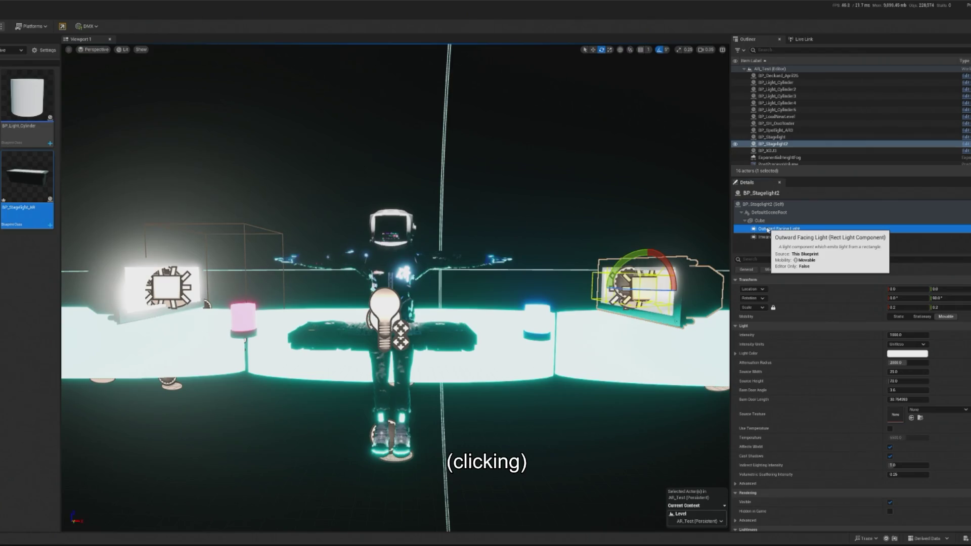
Inspect the right stage light's inward light, outward light and cube mesh, and frame it.
{"action": "left_click", "coordinate": [779, 229]}
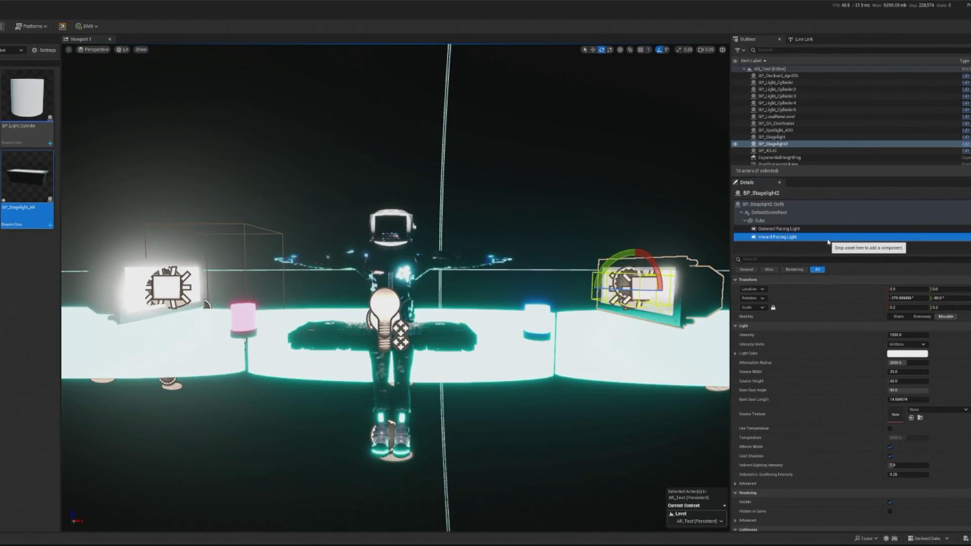
{"action": "left_click", "coordinate": [815, 238]}
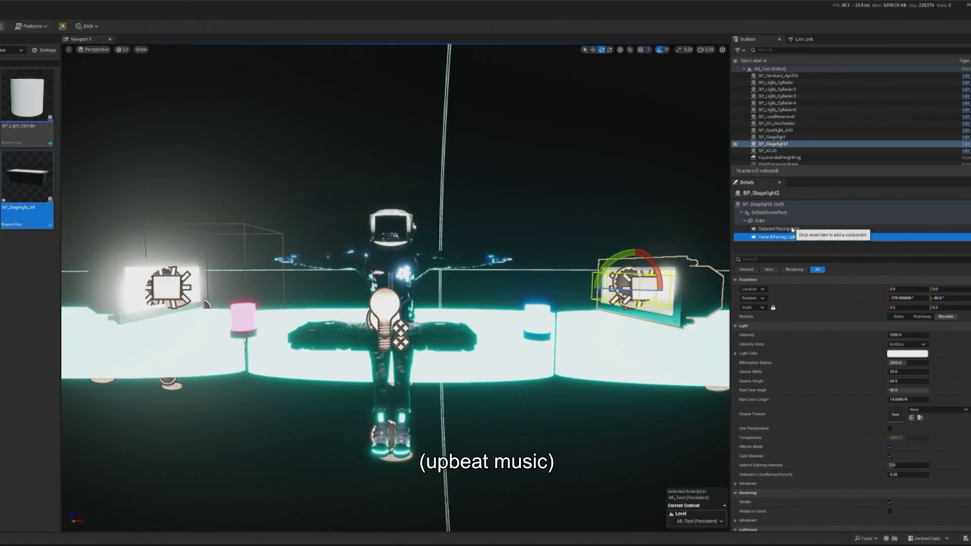
{"action": "left_click", "coordinate": [809, 229]}
{"action": "left_click", "coordinate": [759, 221]}
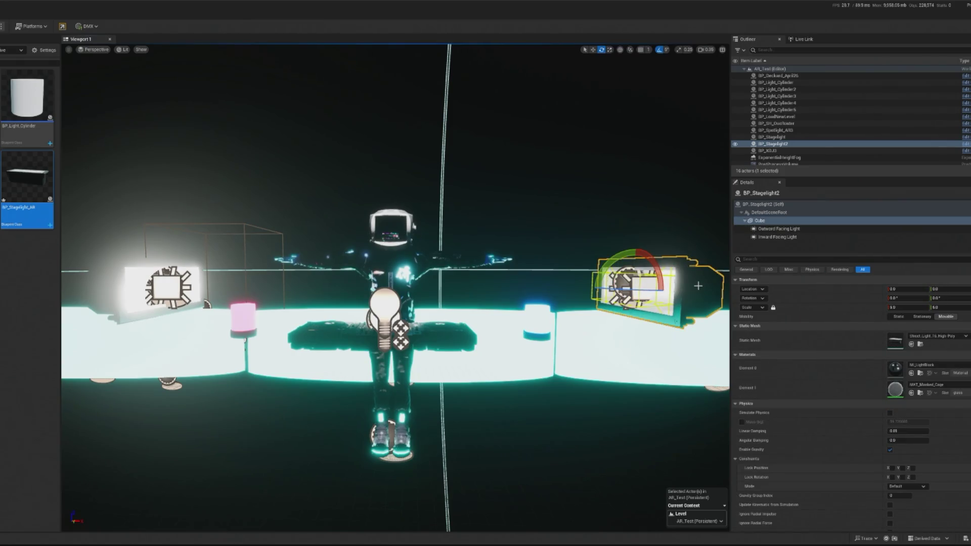
{"action": "double_click", "coordinate": [773, 143]}
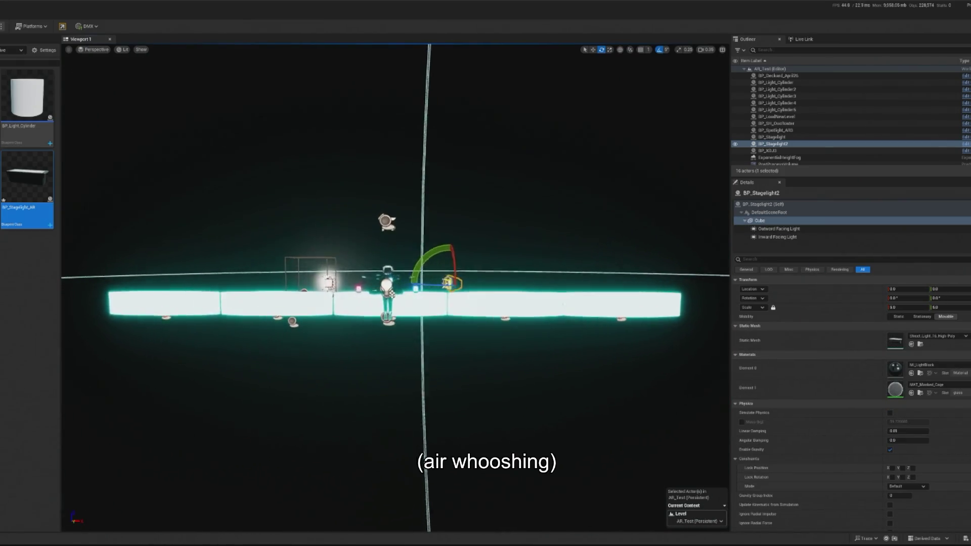
Replace the right stage light with a copy at X 231.87, turned toward the stage, then play.
{"action": "key", "text": "Delete"}
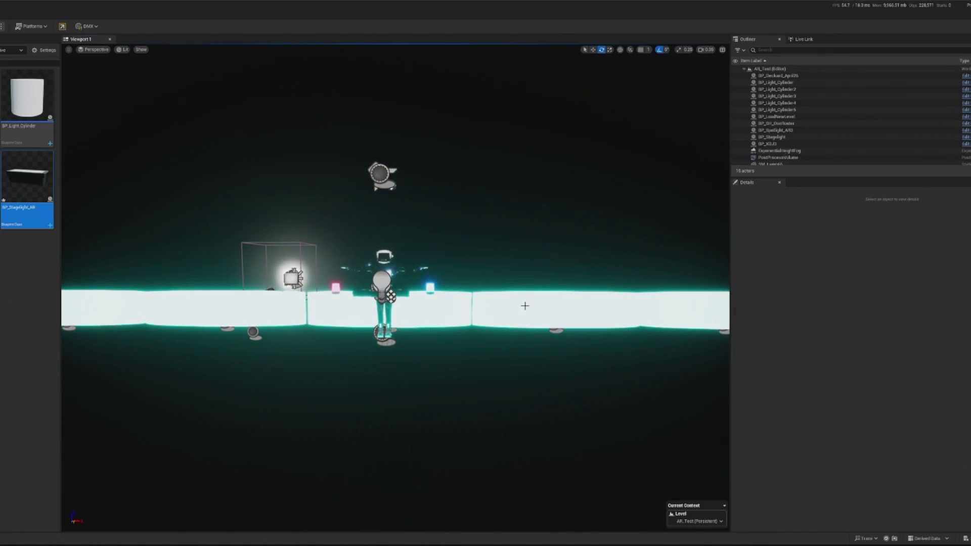
{"action": "key", "text": "ctrl+z"}
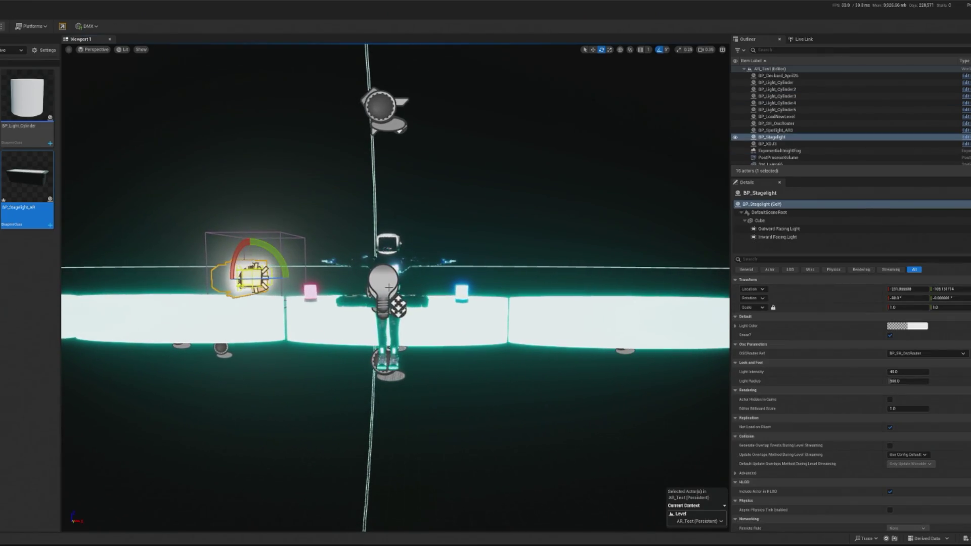
{"action": "left_click", "coordinate": [900, 289]}
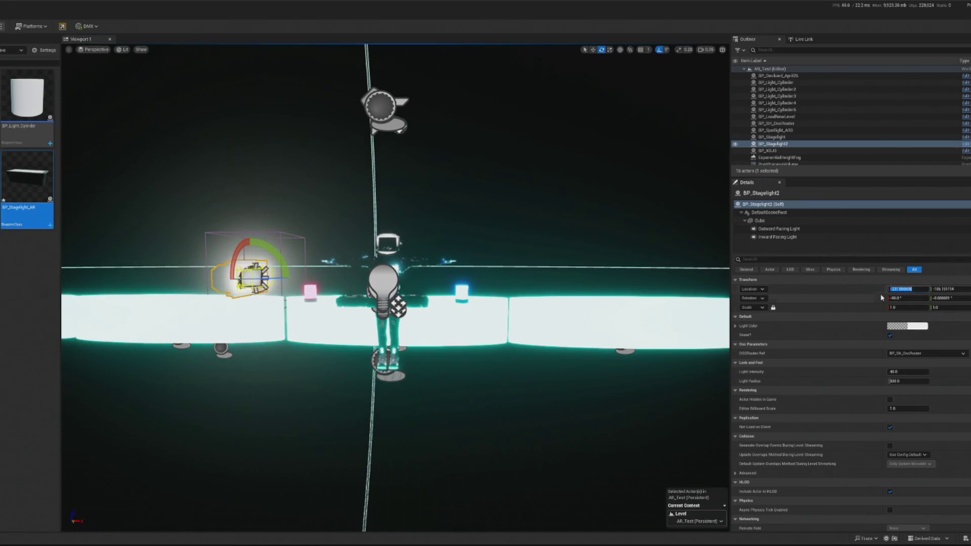
{"action": "key", "text": "Home"}
{"action": "key", "text": "Delete"}
{"action": "key", "text": "Return"}
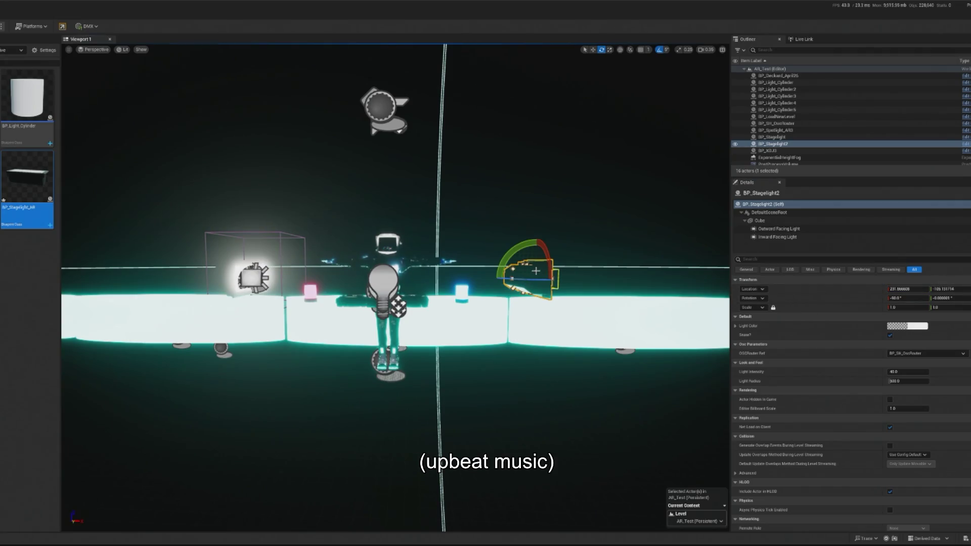
{"action": "mouse_move", "coordinate": [508, 250]}
{"action": "left_mouse_down"}
{"action": "mouse_move", "coordinate": [492, 309]}
{"action": "mouse_move", "coordinate": [483, 291]}
{"action": "left_mouse_up"}
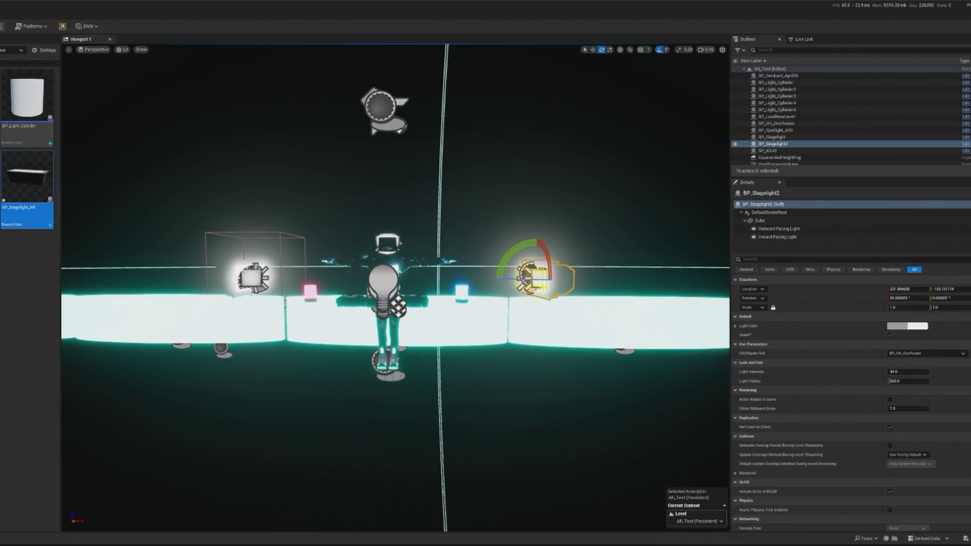
{"action": "key", "text": "alt+p"}
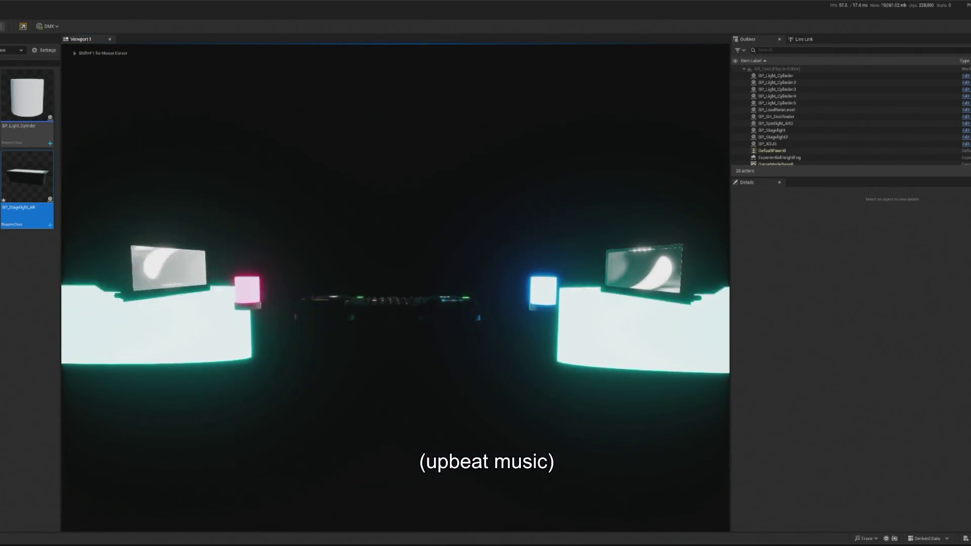
Stop the preview and angle the left stage light's Inward Facing Light to about -107°.
{"action": "key", "text": "Escape"}
{"action": "left_click", "coordinate": [773, 136]}
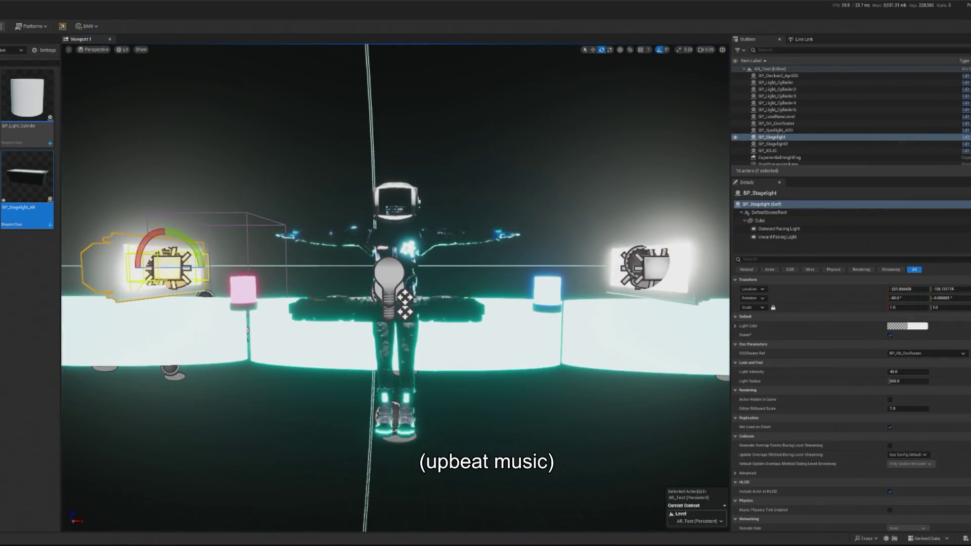
{"action": "key", "text": "f"}
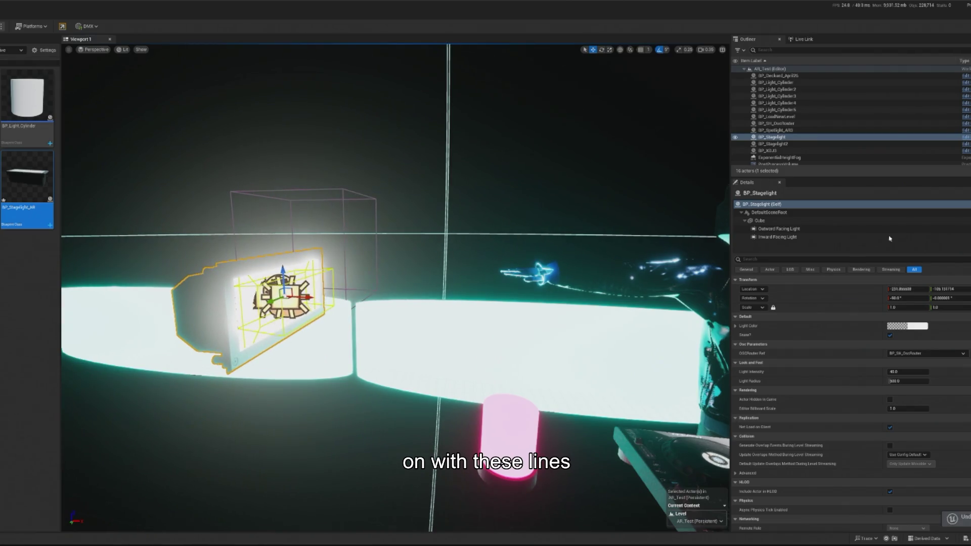
{"action": "left_click", "coordinate": [781, 229]}
{"action": "left_click", "coordinate": [779, 237]}
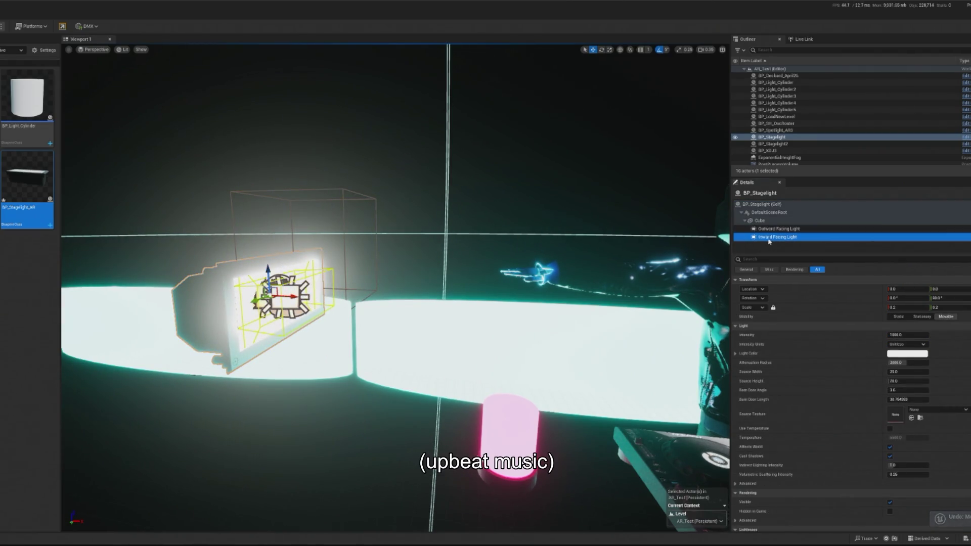
{"action": "left_click_drag", "start_coordinate": [349, 304], "coordinate": [317, 304]}
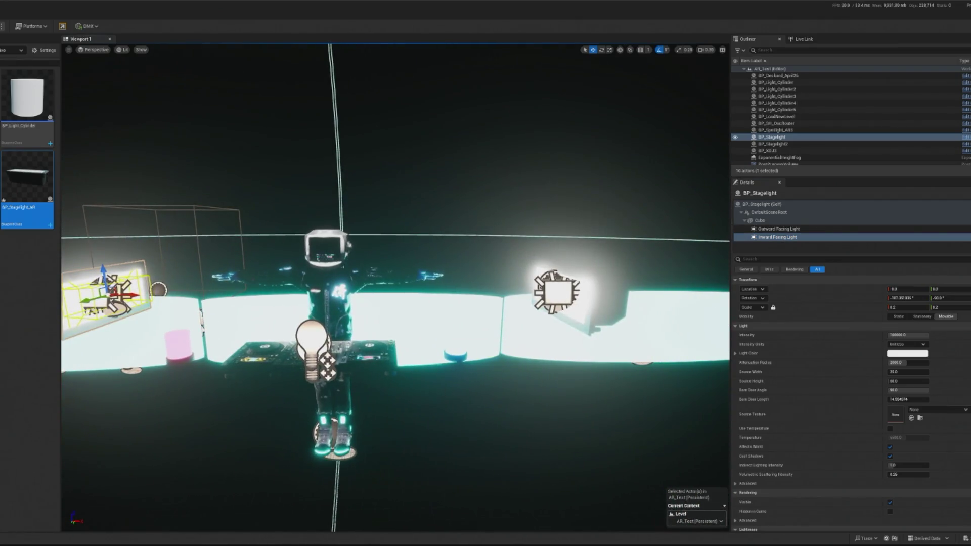
Angle the right stage light's Inward Facing Light to about 20°, then play and stop to check.
{"action": "left_click", "coordinate": [560, 289]}
{"action": "left_click", "coordinate": [778, 236]}
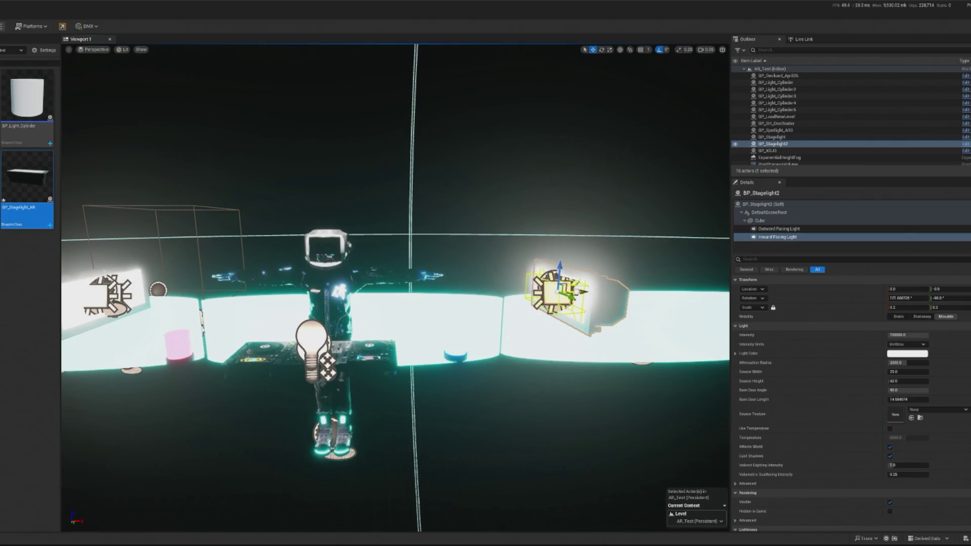
{"action": "left_click_drag", "start_coordinate": [908, 298], "coordinate": [908, 298]}
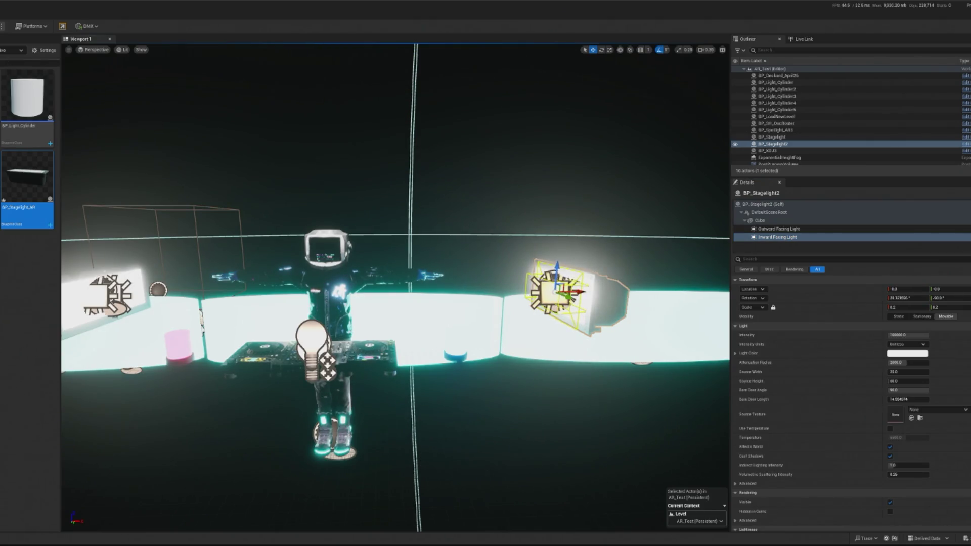
{"action": "key", "text": "alt+p"}
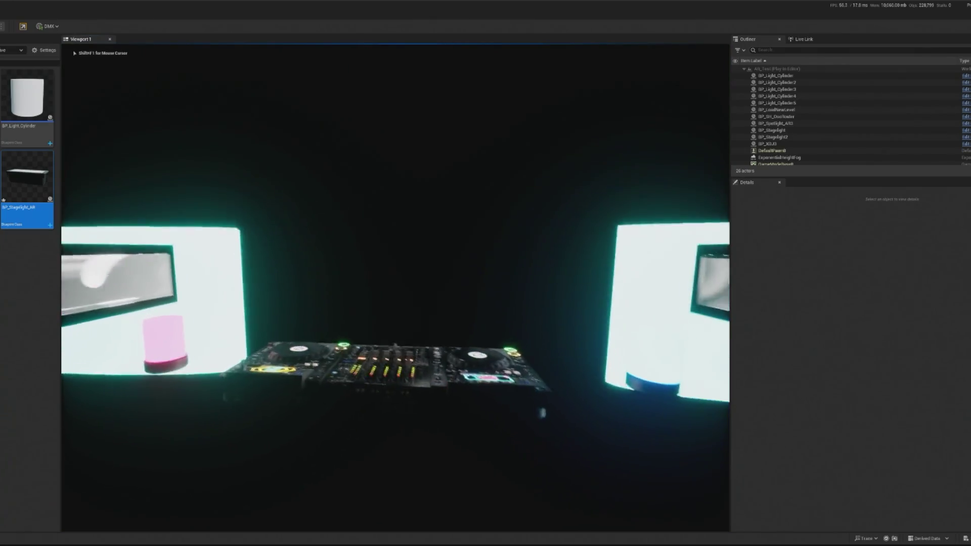
{"action": "key", "text": "Escape"}
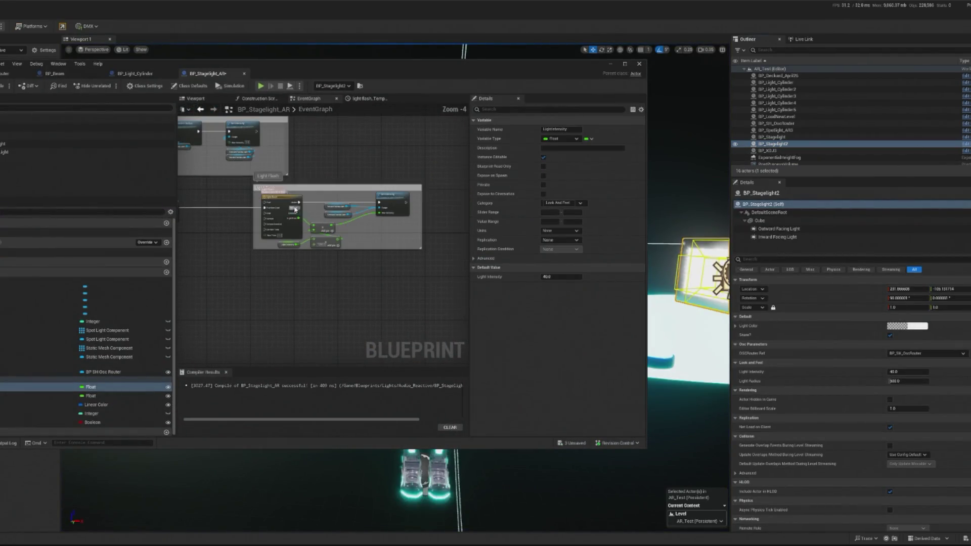
Select both stage lights, give them a Light Intensity of 1000, and play the level.
{"action": "scroll", "coordinate": [306, 227], "scroll_direction": "up", "scroll_amount": 2}
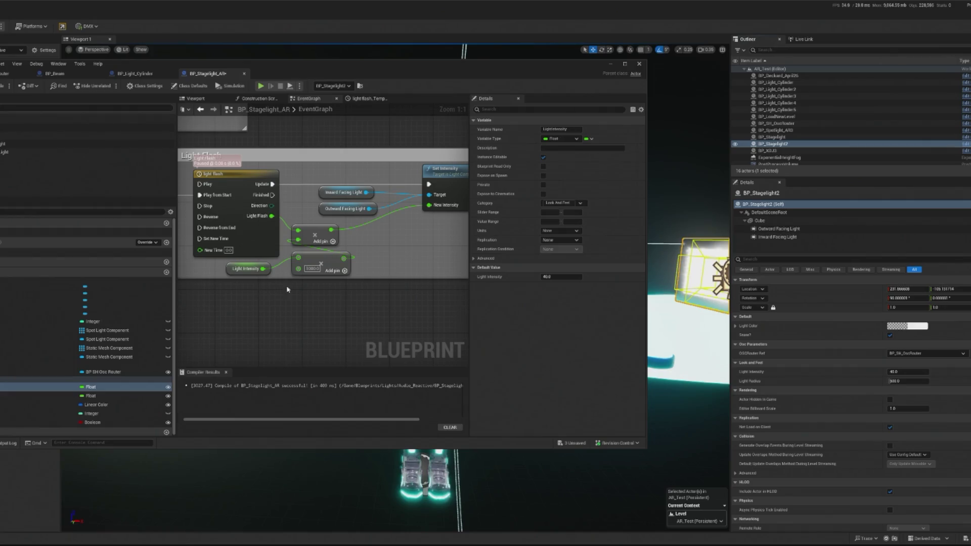
{"action": "left_click", "coordinate": [241, 274]}
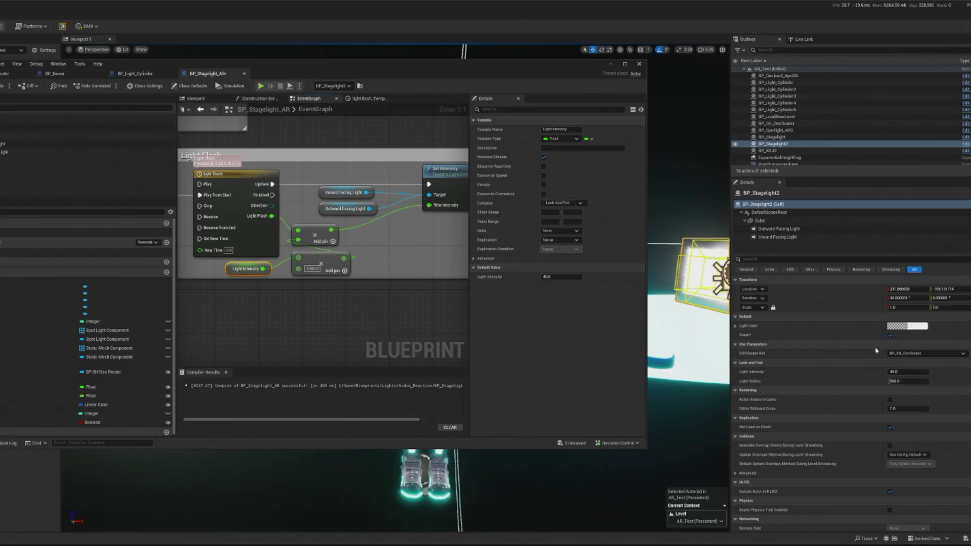
{"action": "left_click", "coordinate": [773, 207]}
{"action": "left_click", "coordinate": [611, 65]}
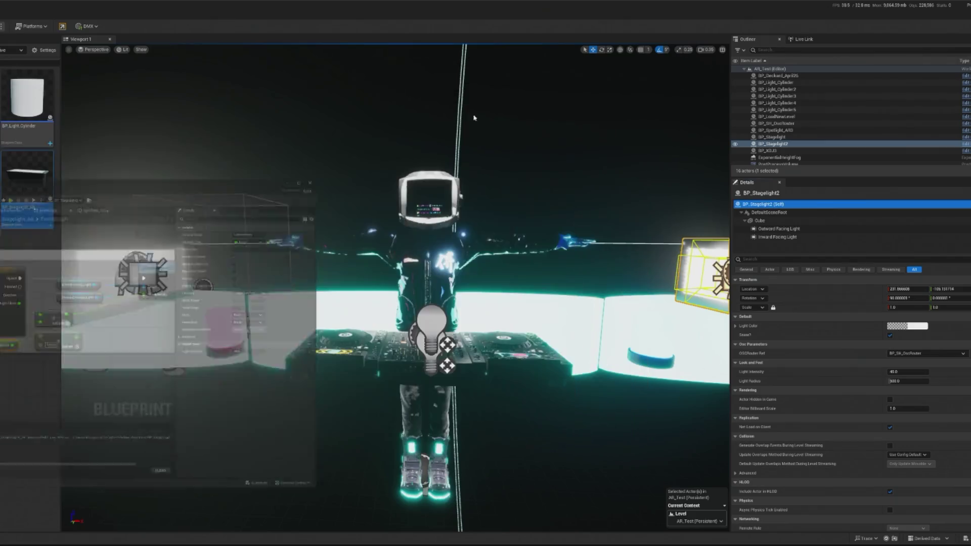
{"action": "left_click", "coordinate": [152, 281]}
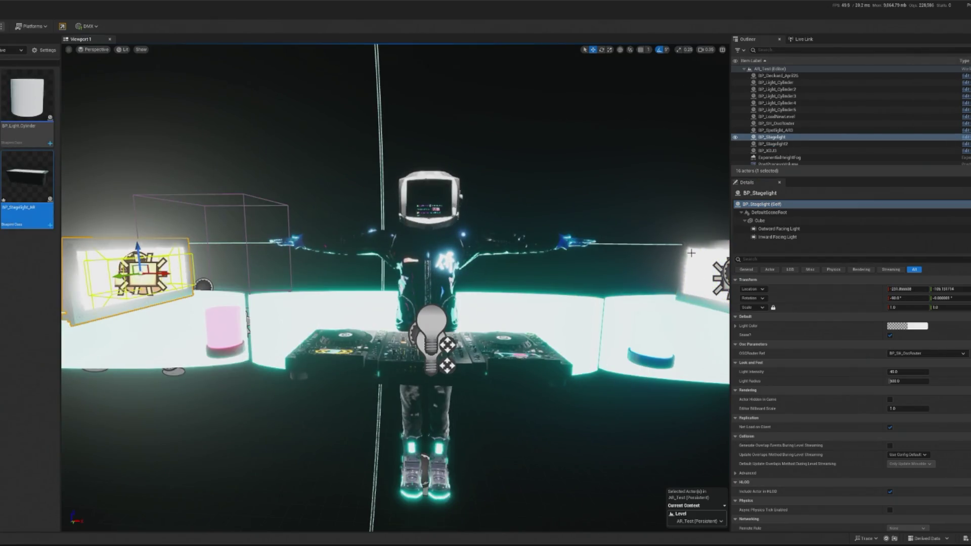
{"action": "left_click", "coordinate": [691, 253], "text": "ctrl"}
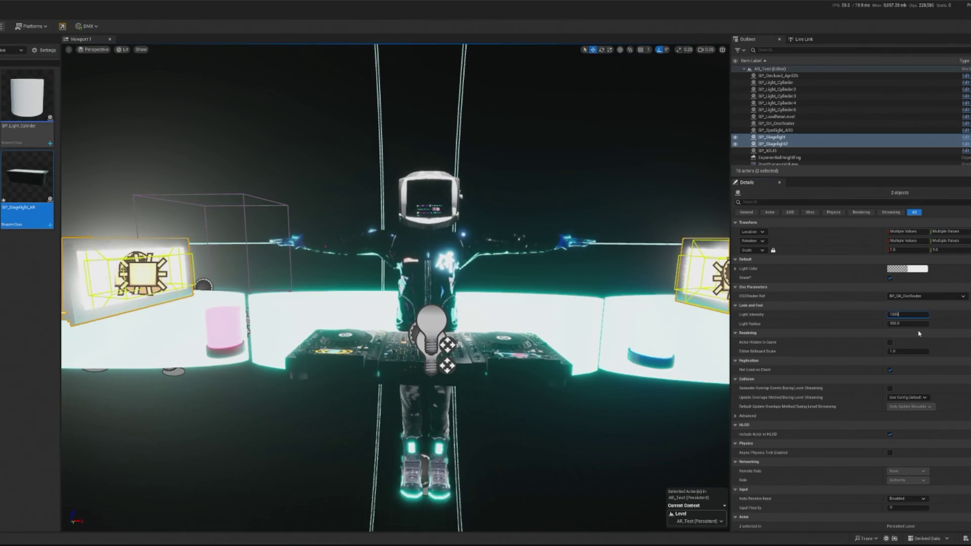
{"action": "key", "text": "alt+p"}
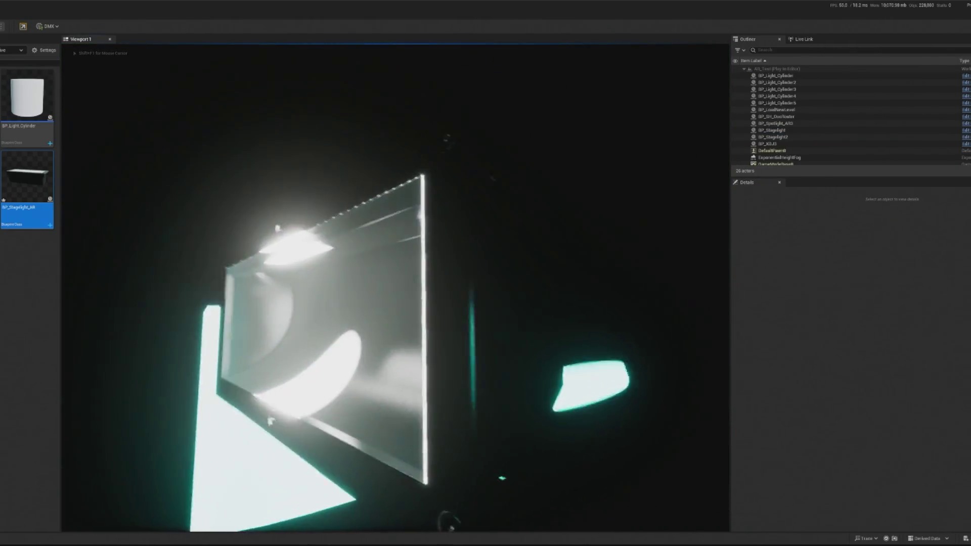
Stop play, show BP_Stagelight2's Inward Facing Light properties, and open the BP_Stagelight_AR Blueprint.
{"action": "key", "text": "Escape"}
{"action": "scroll", "coordinate": [597, 265], "scroll_direction": "up", "scroll_amount": 3}
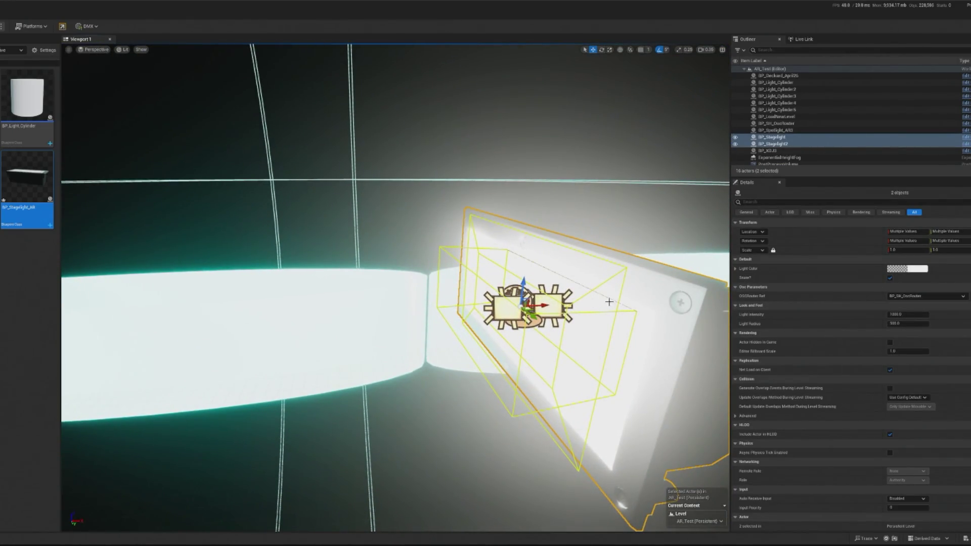
{"action": "left_click", "coordinate": [544, 306]}
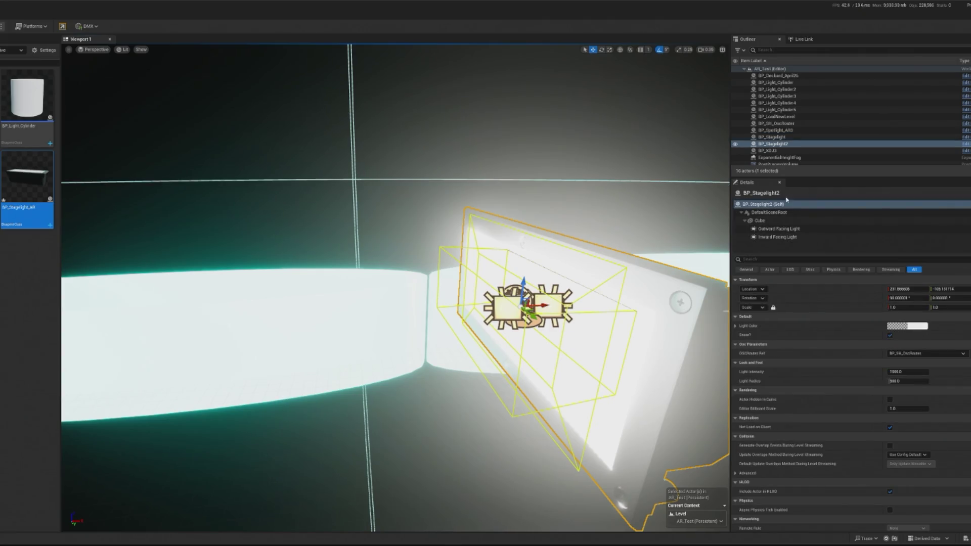
{"action": "left_click", "coordinate": [776, 237]}
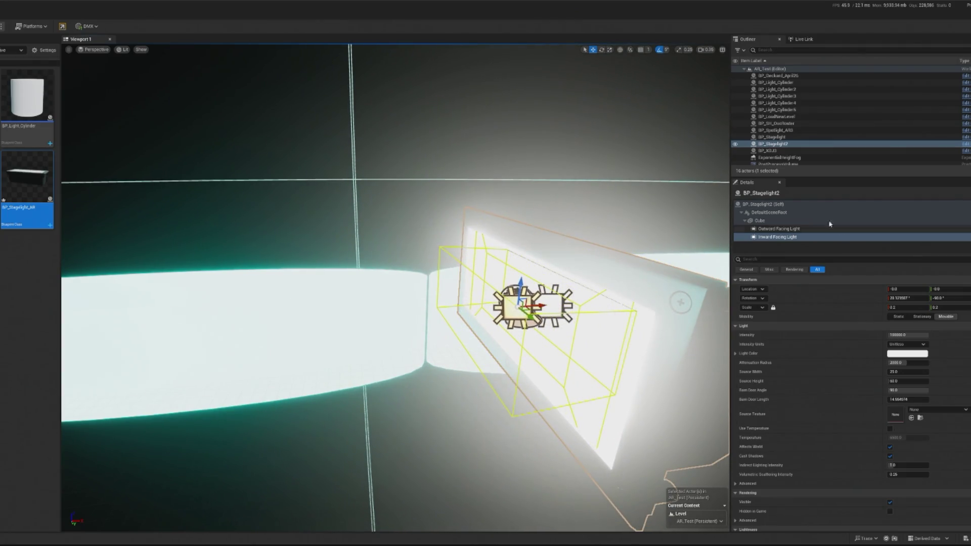
{"action": "left_click", "coordinate": [965, 145]}
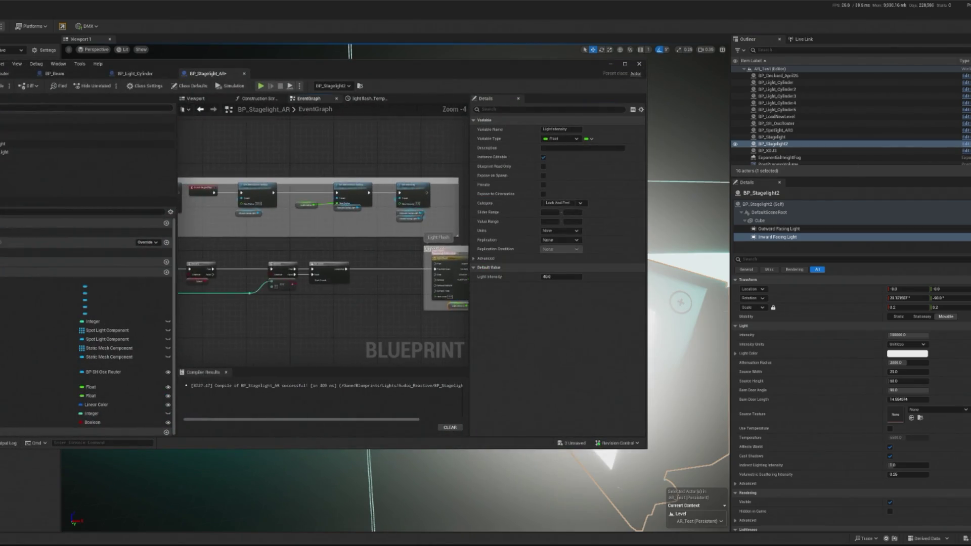
Inspect the EventGraph's New Radius input and the Light Flash timeline node.
{"action": "scroll", "coordinate": [335, 247], "scroll_direction": "up", "scroll_amount": 3}
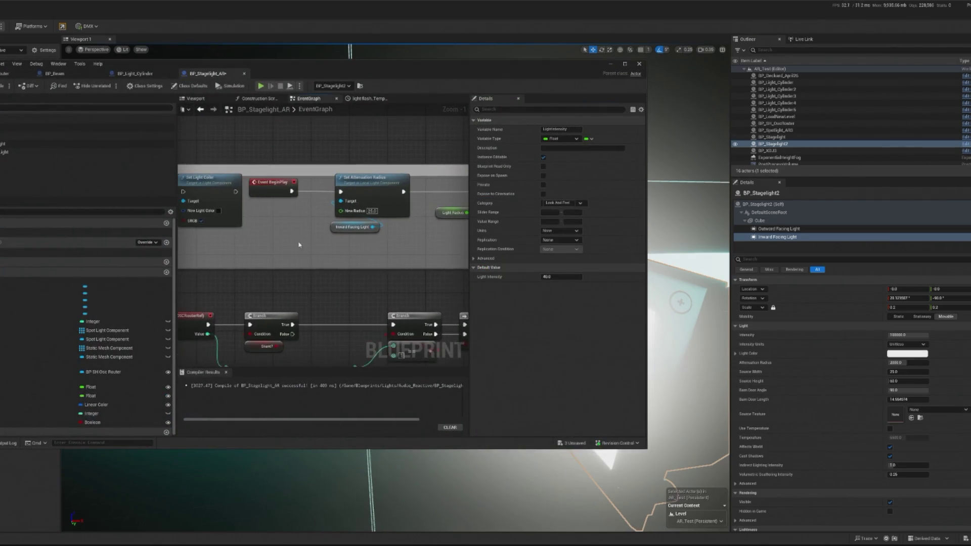
{"action": "scroll", "coordinate": [335, 247], "scroll_direction": "down", "scroll_amount": 2}
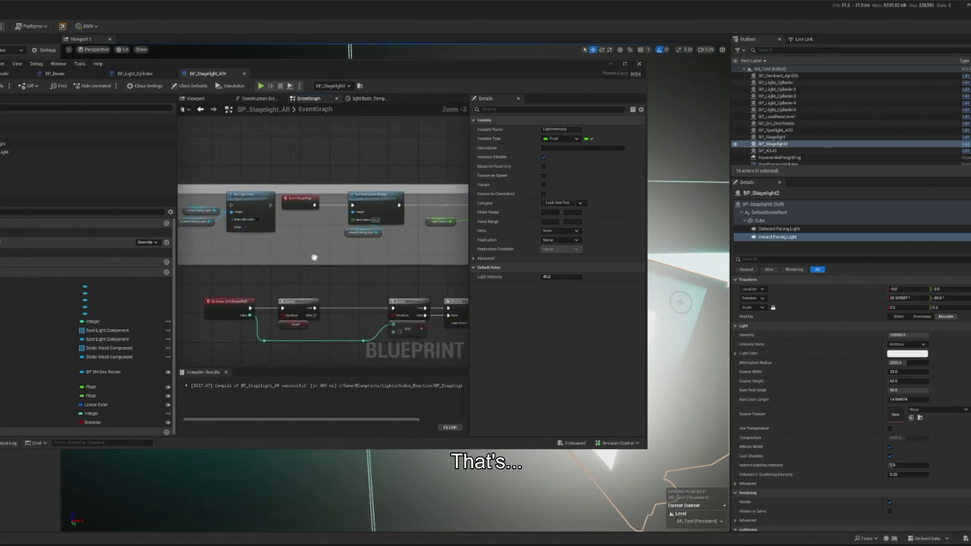
{"action": "left_click_drag", "start_coordinate": [381, 255], "coordinate": [375, 222]}
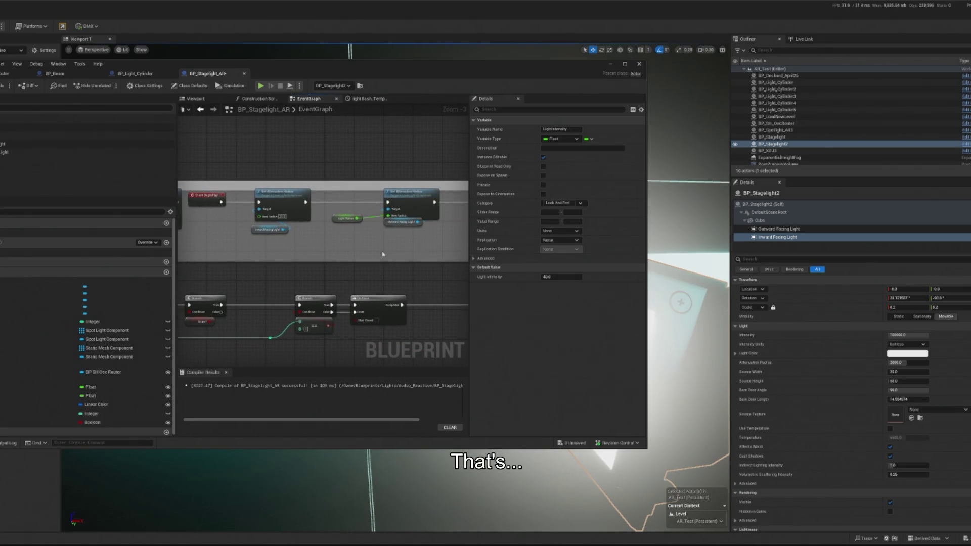
{"action": "left_click", "coordinate": [283, 217]}
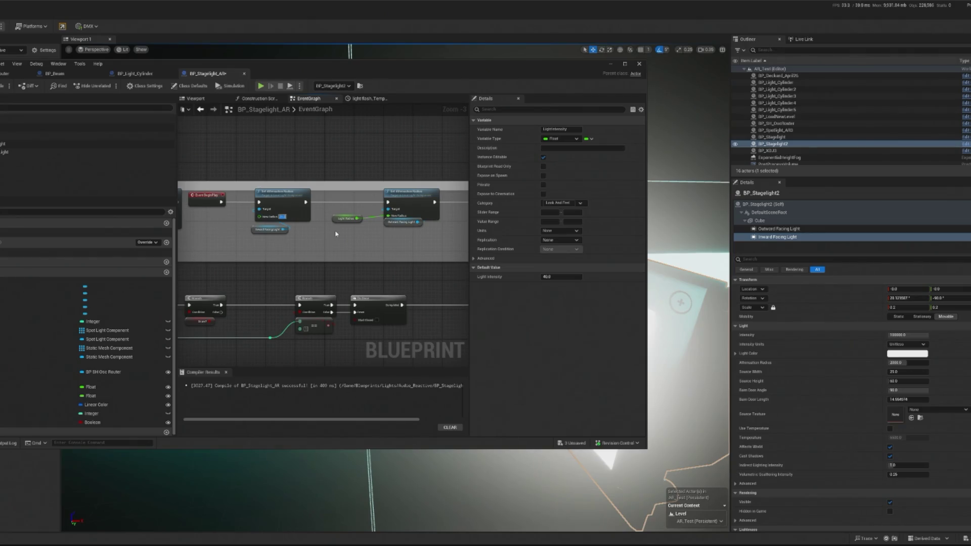
{"action": "left_click_drag", "start_coordinate": [443, 229], "coordinate": [343, 240]}
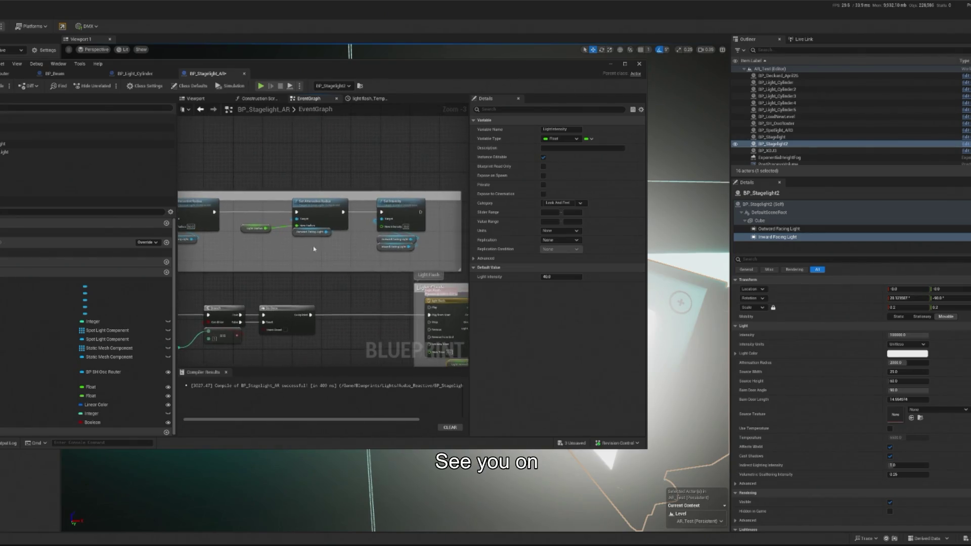
{"action": "scroll", "coordinate": [342, 240], "scroll_direction": "up", "scroll_amount": 1}
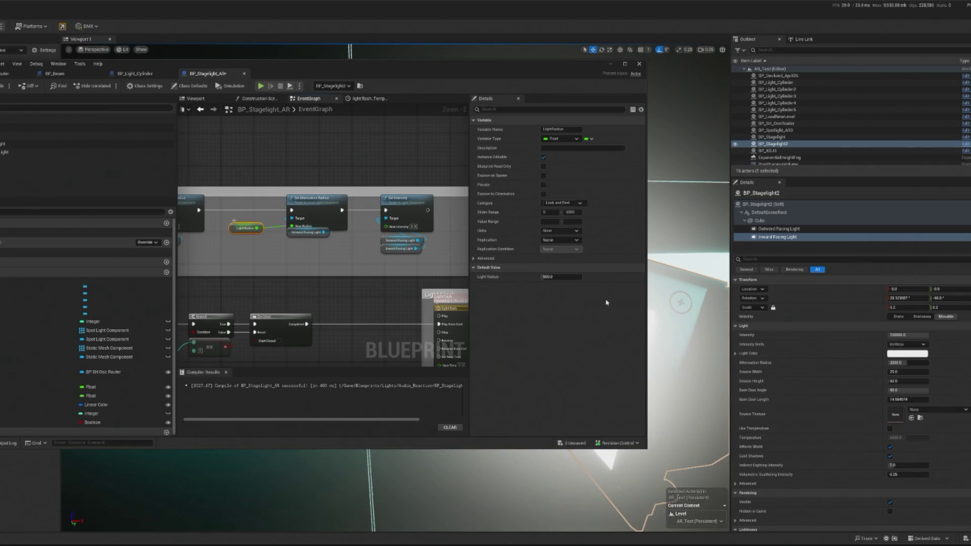
Set both stagelights' Light Radius to 1000, put away the Blueprint editor, and play.
{"action": "left_click", "coordinate": [772, 137], "text": "ctrl"}
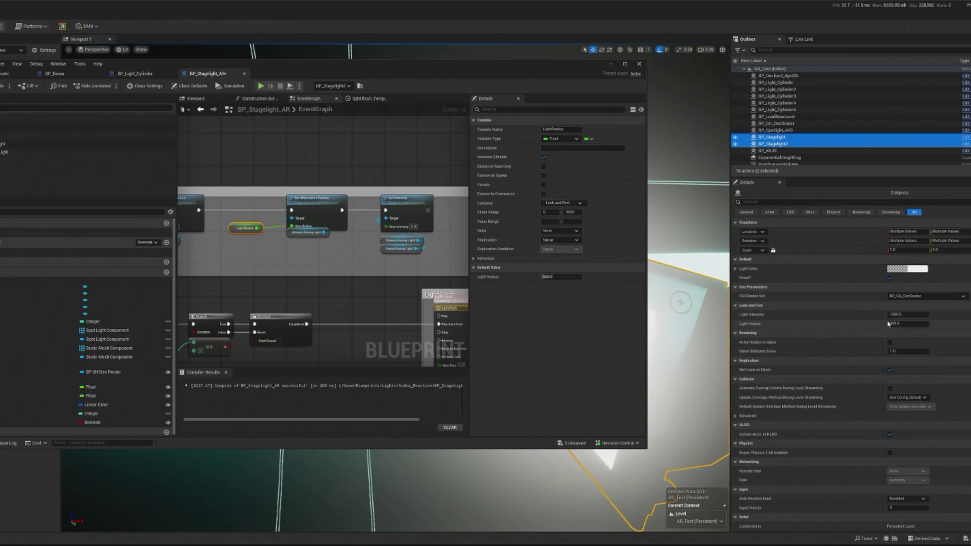
{"action": "left_click", "coordinate": [891, 324]}
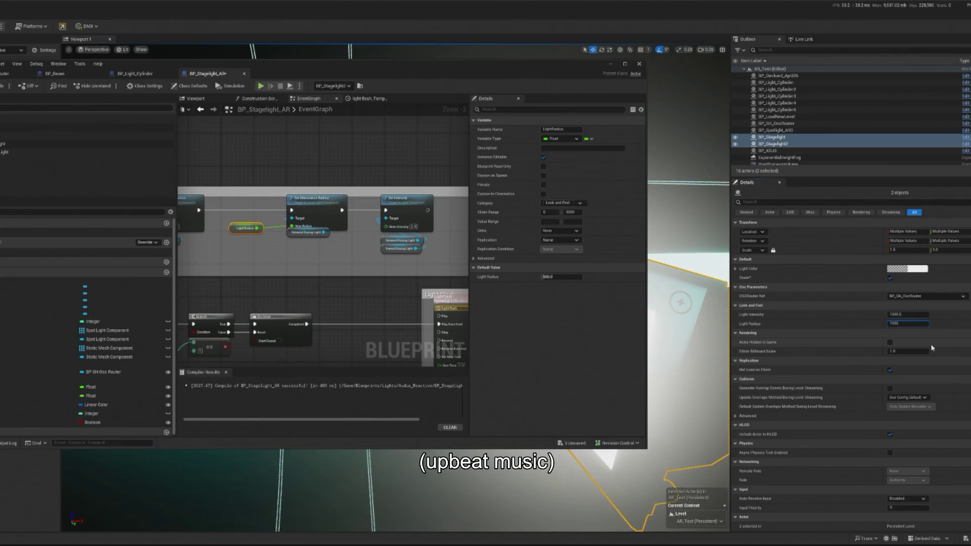
{"action": "scroll", "coordinate": [447, 250], "scroll_direction": "up", "scroll_amount": 2}
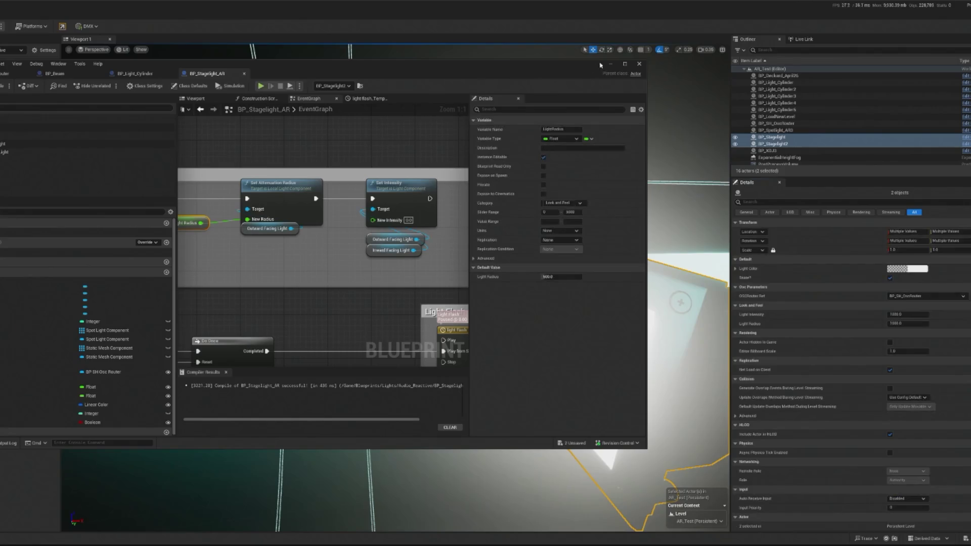
{"action": "left_click", "coordinate": [611, 64]}
{"action": "key", "text": "alt+p"}
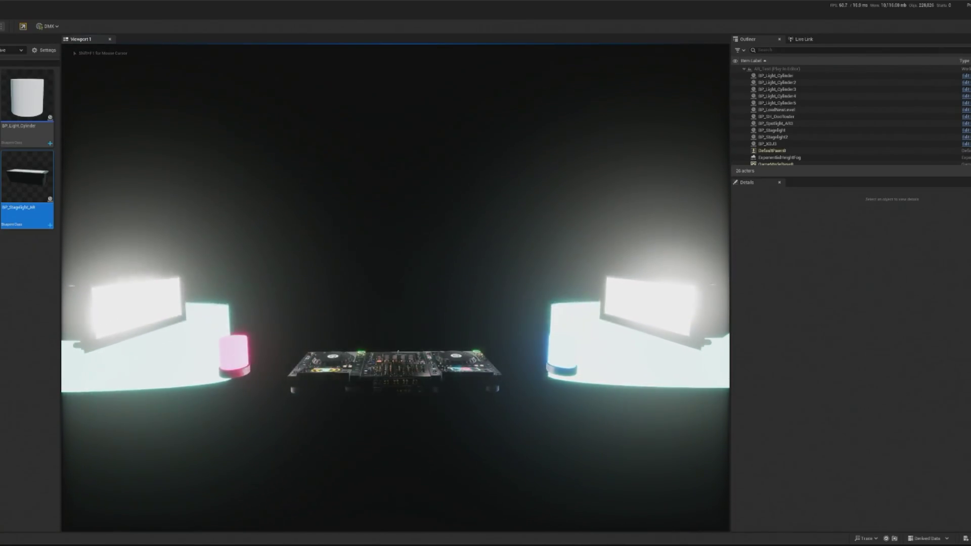
{"action": "key", "text": "shift+F1"}
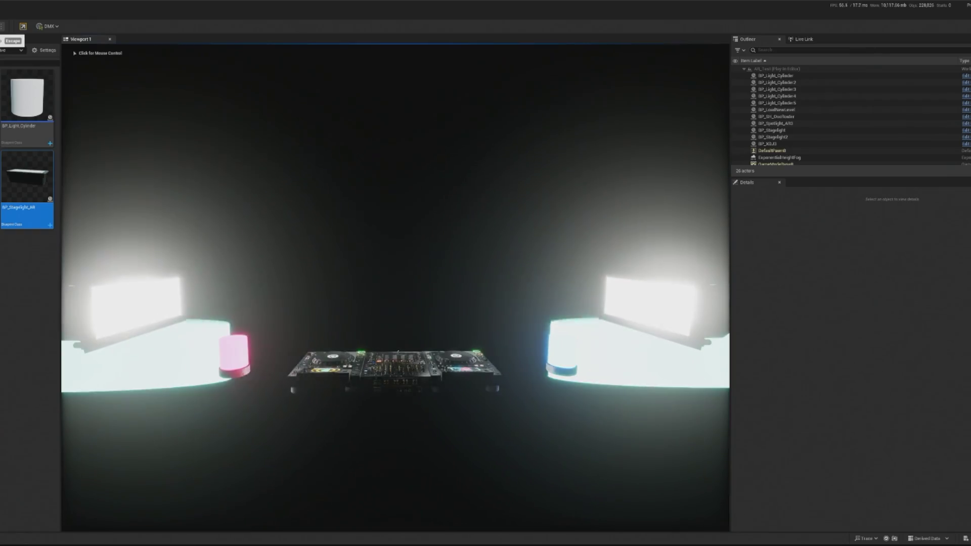
{"action": "key", "text": "Escape"}
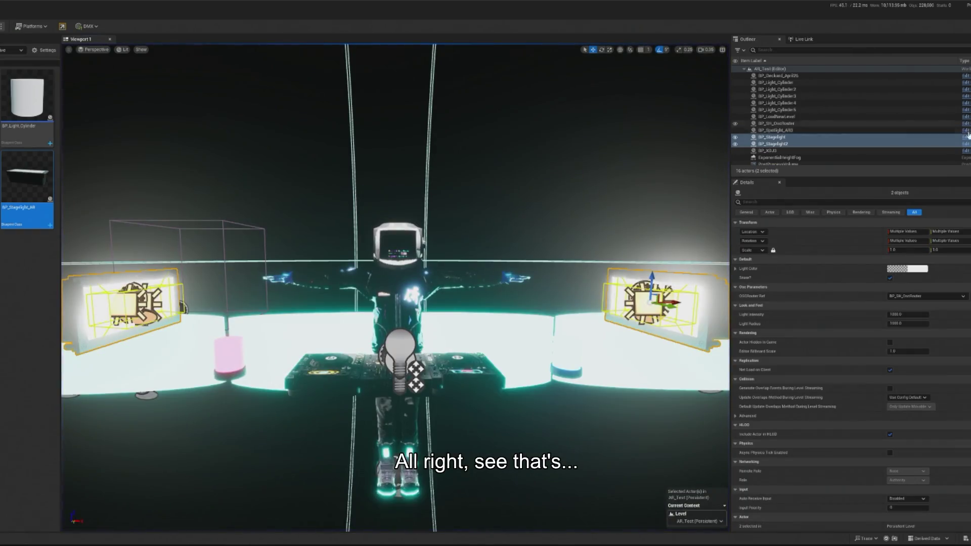
{"action": "left_click", "coordinate": [966, 137]}
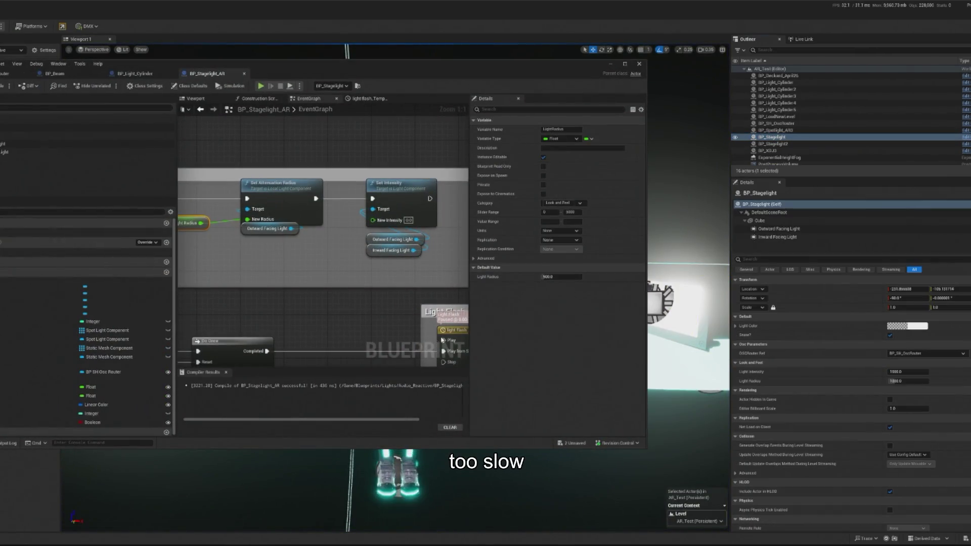
{"action": "left_click", "coordinate": [442, 340]}
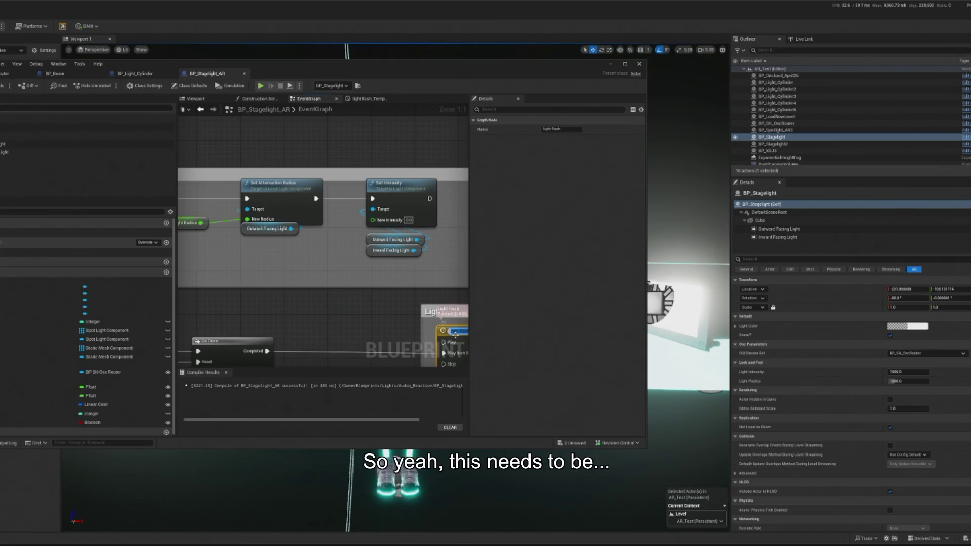
{"action": "left_click", "coordinate": [365, 98]}
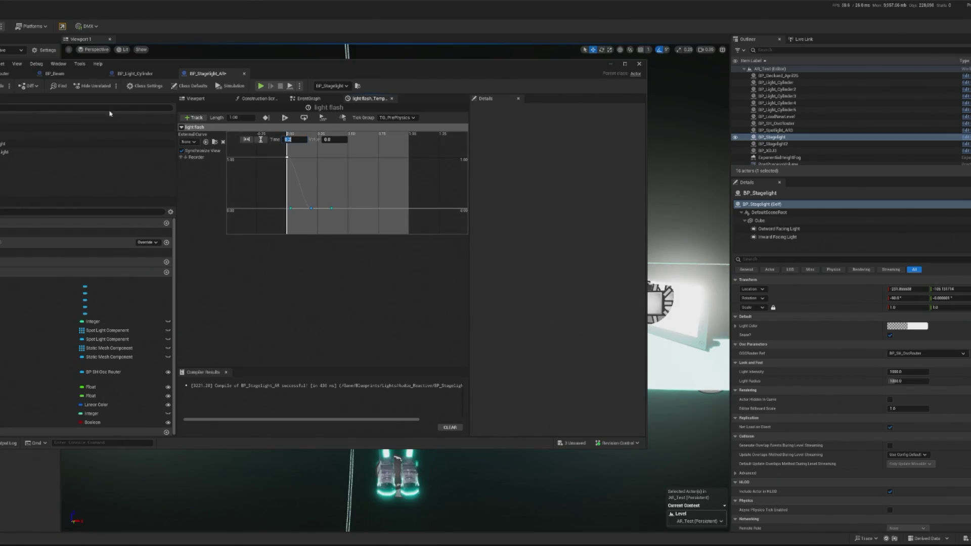
{"action": "left_click", "coordinate": [610, 64]}
{"action": "key", "text": "alt+p"}
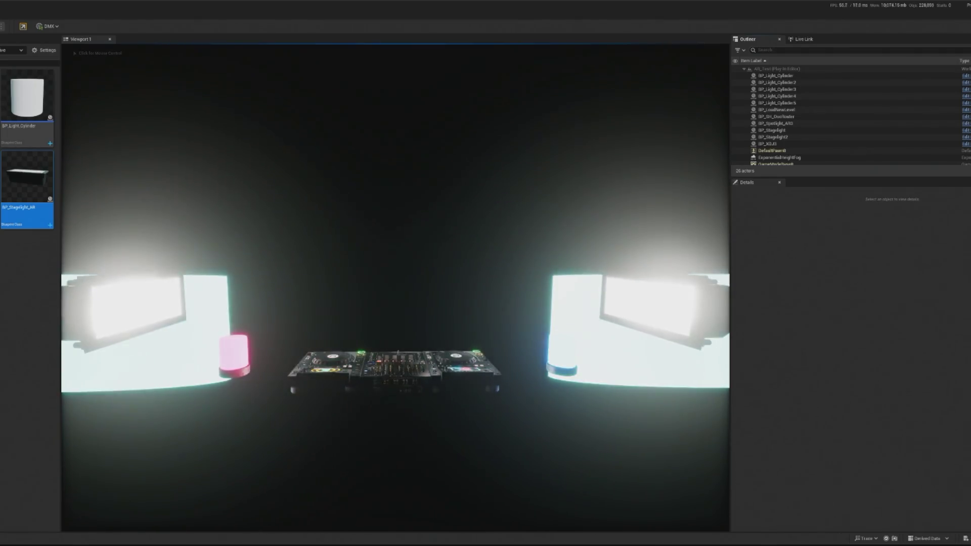
Run two play sessions, giving the game the mouse to watch the DJ, then stop.
{"action": "left_click", "coordinate": [395, 283]}
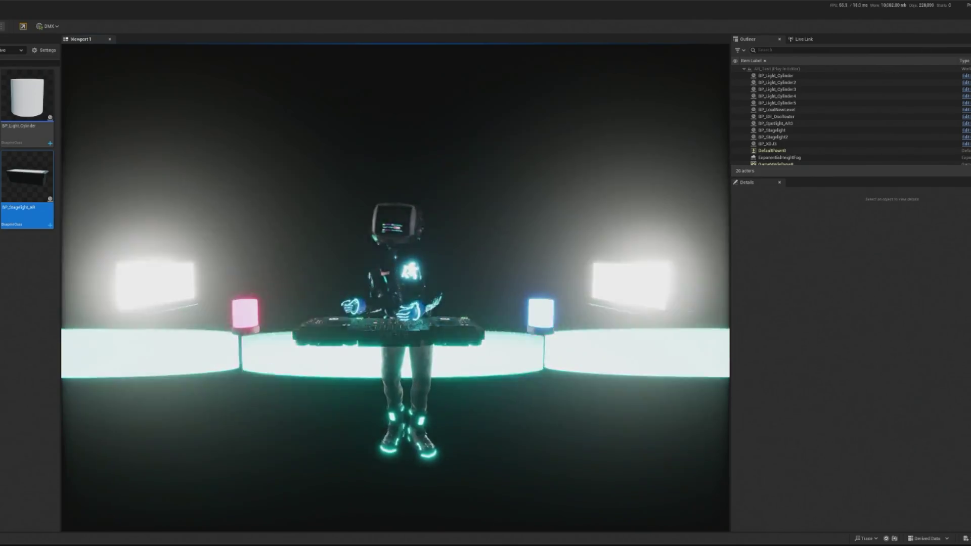
{"action": "key", "text": "Escape"}
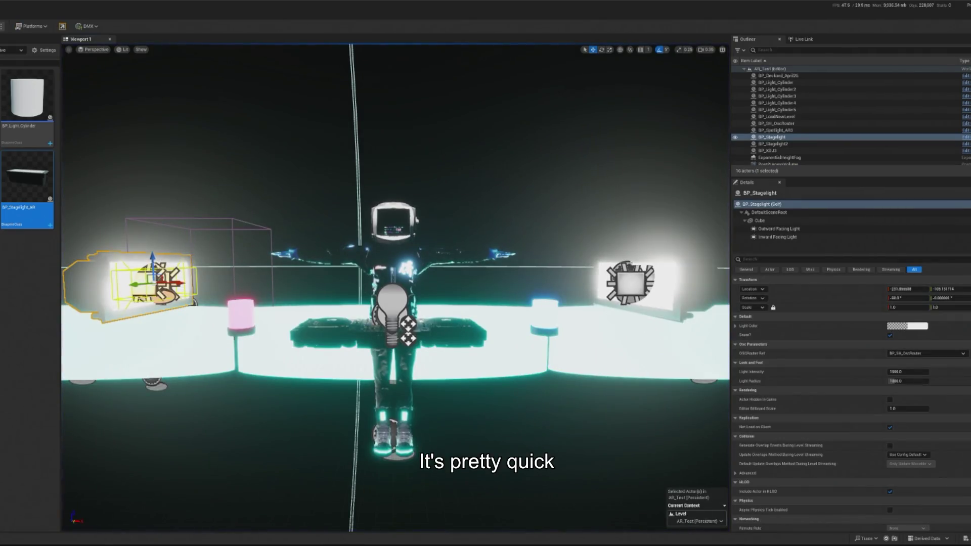
{"action": "key", "text": "alt+p"}
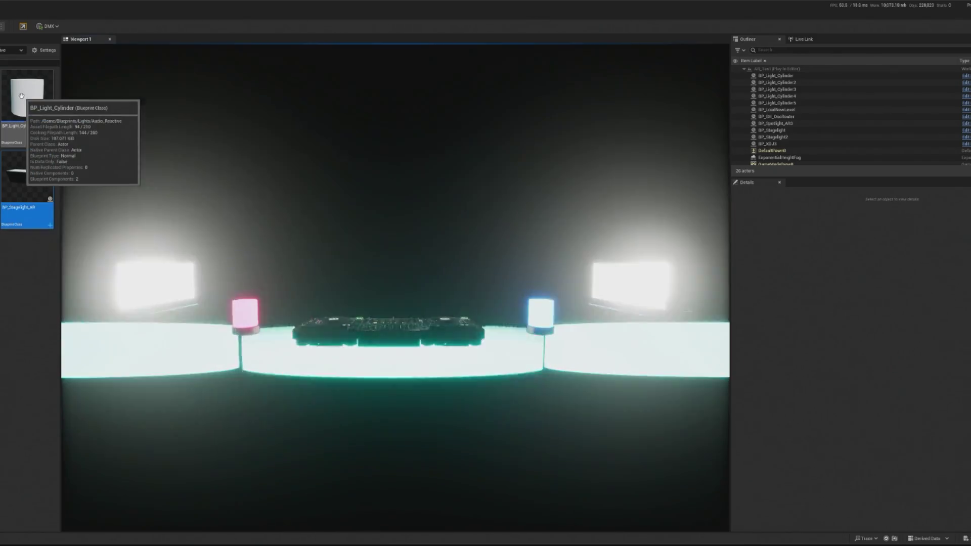
{"action": "left_click", "coordinate": [395, 283]}
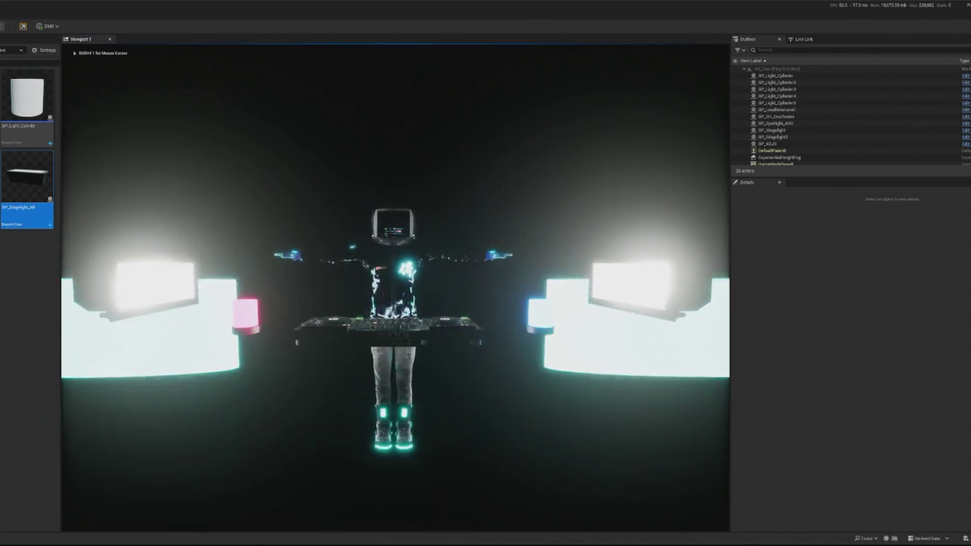
{"action": "key", "text": "Escape"}
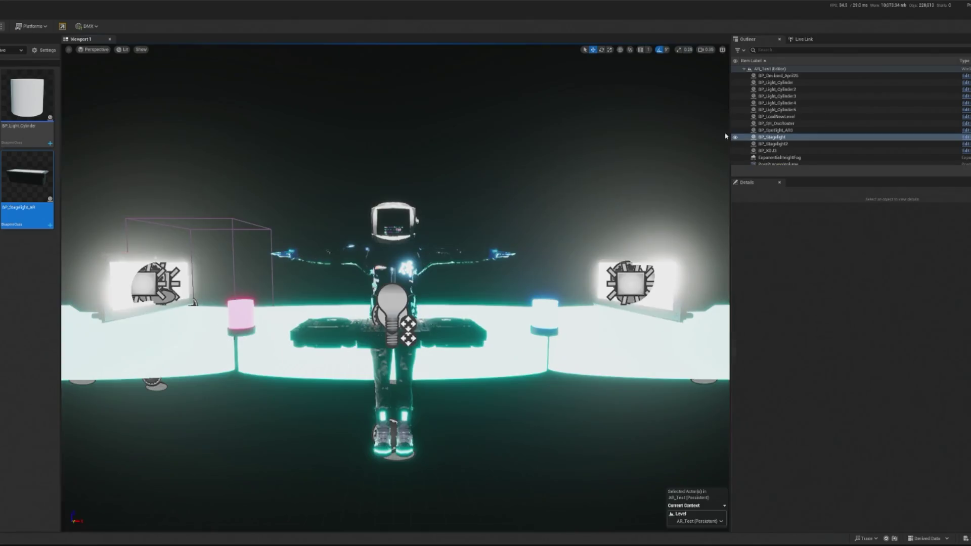
Reset the ExponentialHeightFog's Start, End and Cutoff distances to 0.0, then play to check.
{"action": "type", "text": "fog"}
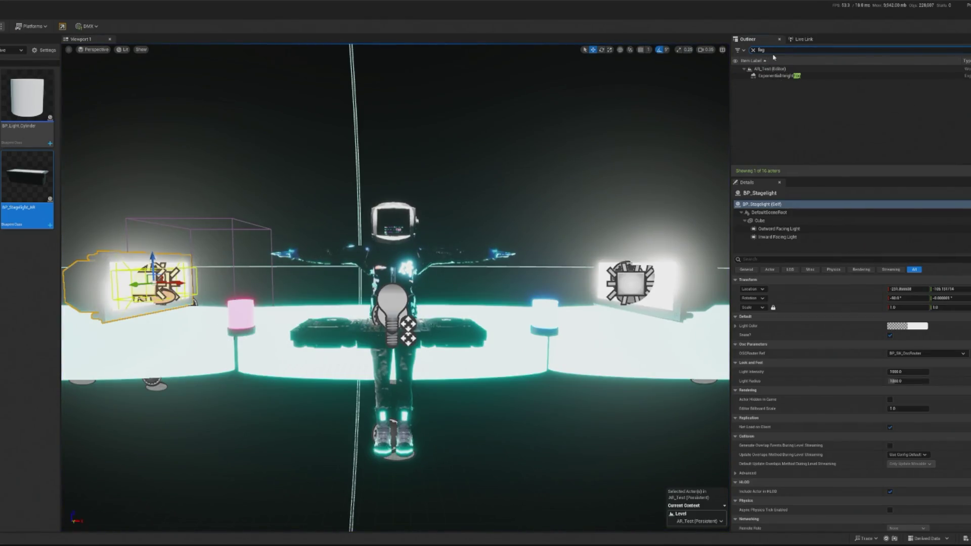
{"action": "left_click", "coordinate": [782, 76]}
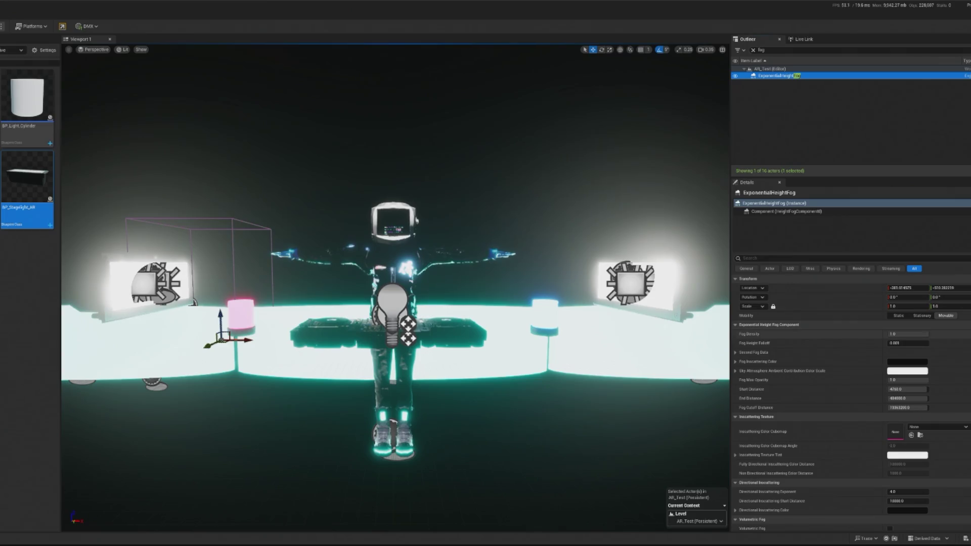
{"action": "left_click", "coordinate": [942, 389]}
{"action": "left_click", "coordinate": [941, 398]}
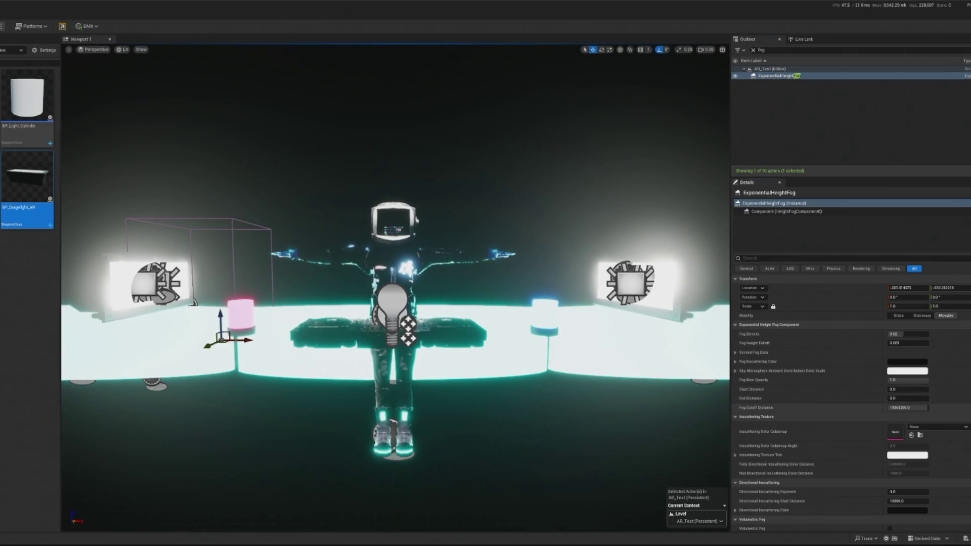
{"action": "left_click", "coordinate": [942, 407]}
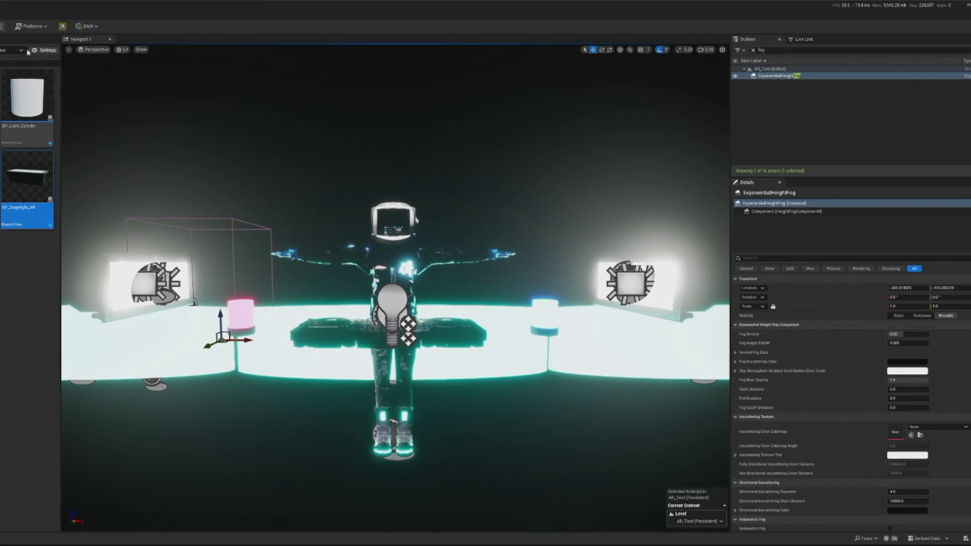
{"action": "key", "text": "alt+p"}
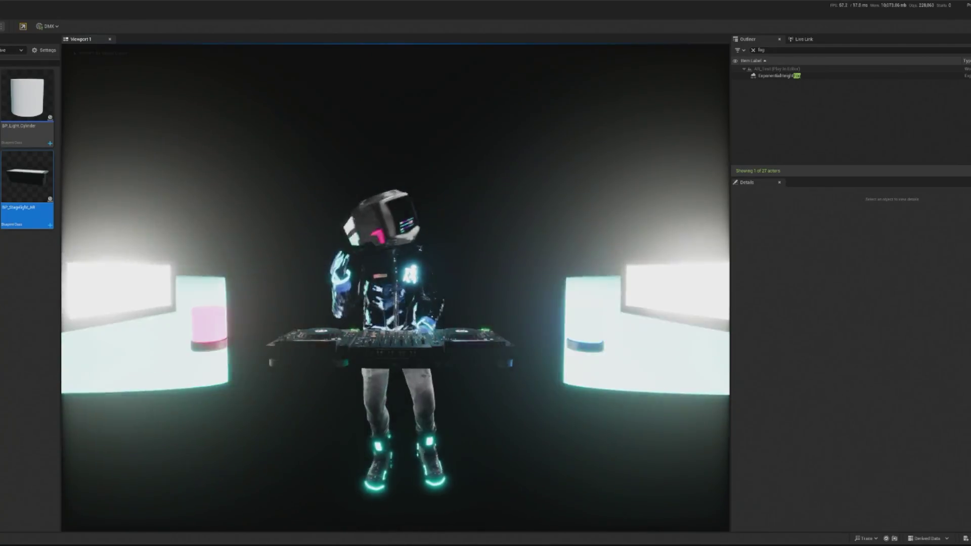
Stop play, raise the SpotLight component's Intensity from 5000 to 100000, and play again.
{"action": "key", "text": "Escape"}
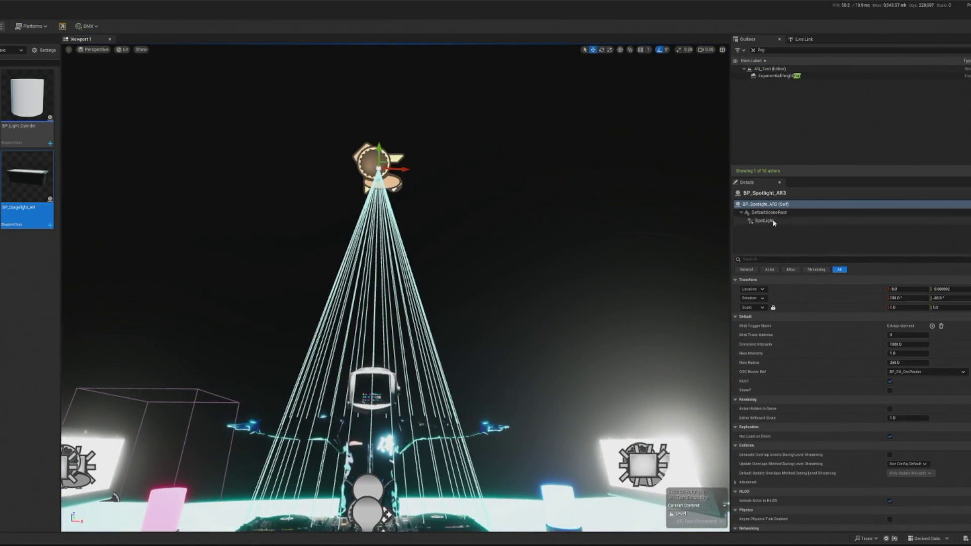
{"action": "left_click", "coordinate": [772, 221]}
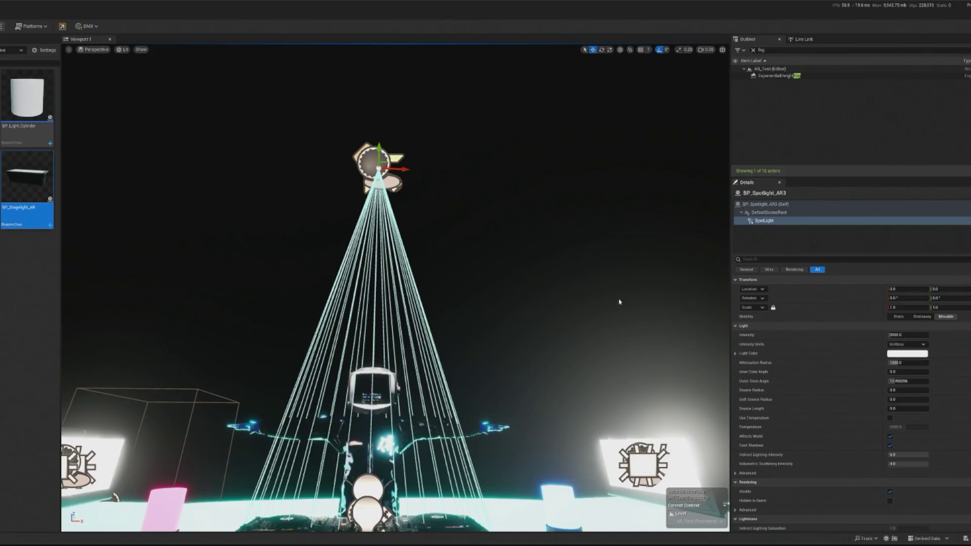
{"action": "left_click", "coordinate": [908, 335]}
{"action": "type", "text": "100000"}
{"action": "key", "text": "Return"}
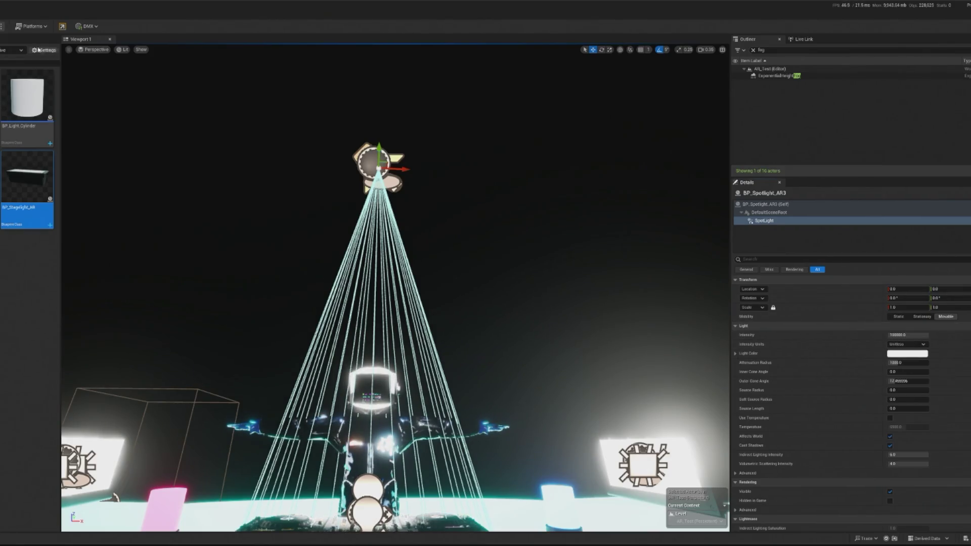
{"action": "key", "text": "alt+p"}
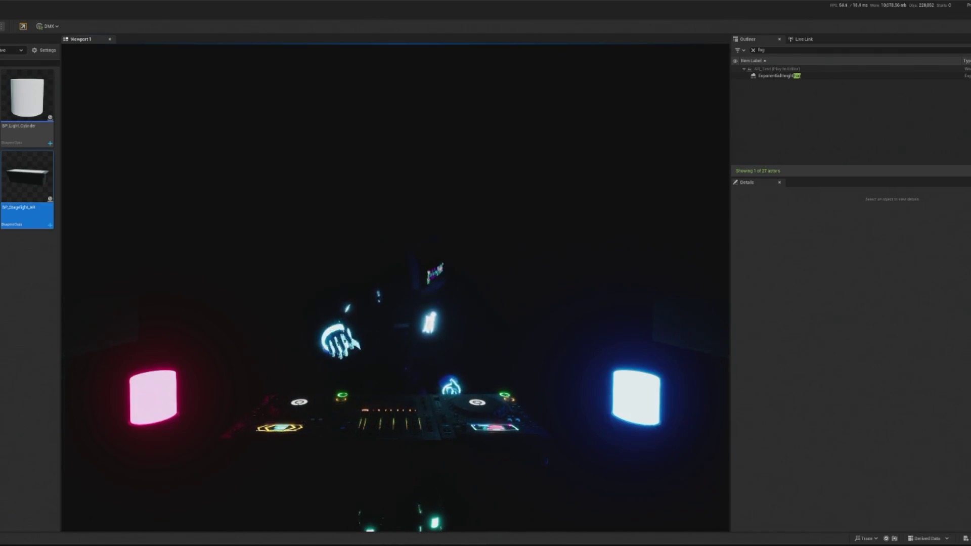
Let the running game take the mouse, then end the play session.
{"action": "left_click", "coordinate": [31, 275]}
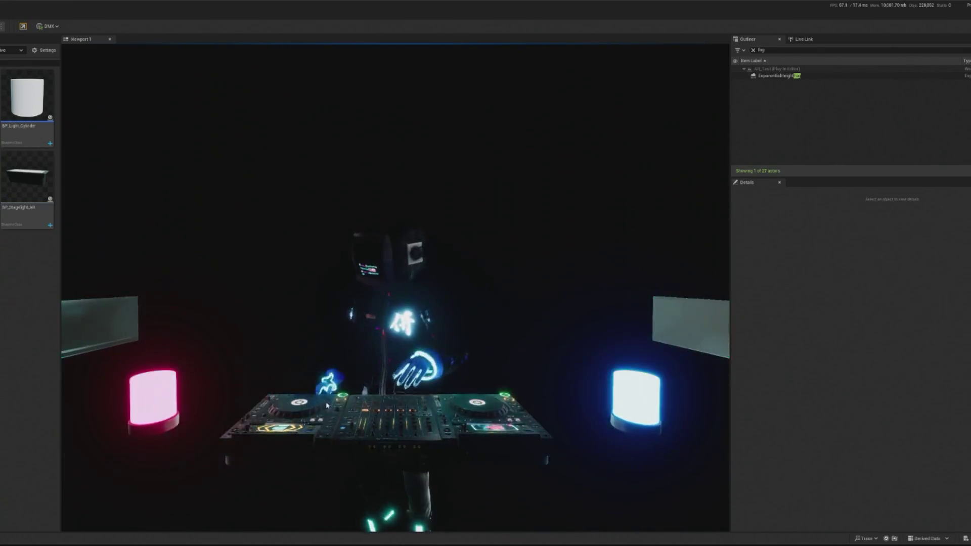
{"action": "left_click", "coordinate": [152, 277]}
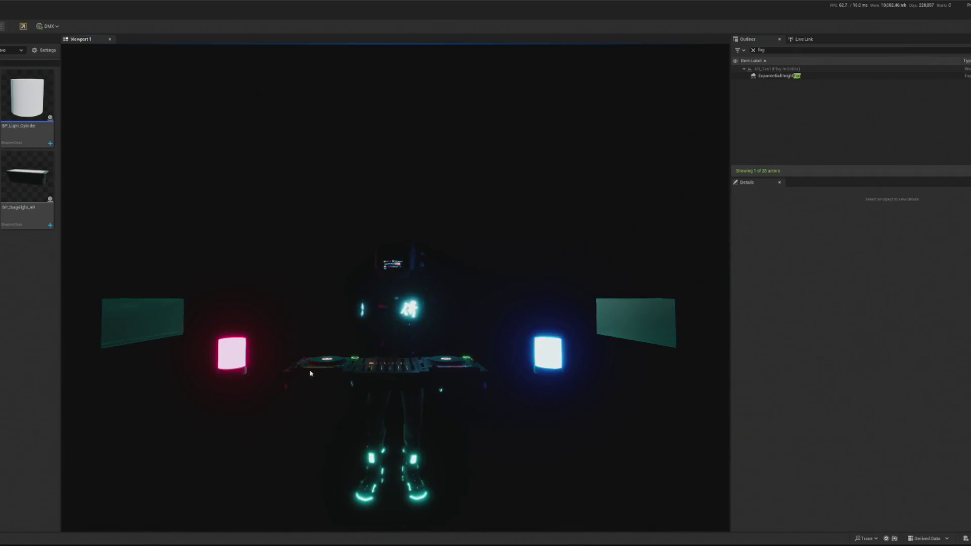
{"action": "key", "text": "Escape"}
Browse to the desk assets and place BP_Proxy_Desk in front of the DJ avatar.
{"action": "key", "text": "alt+Left"}
{"action": "key", "text": "alt+Left"}
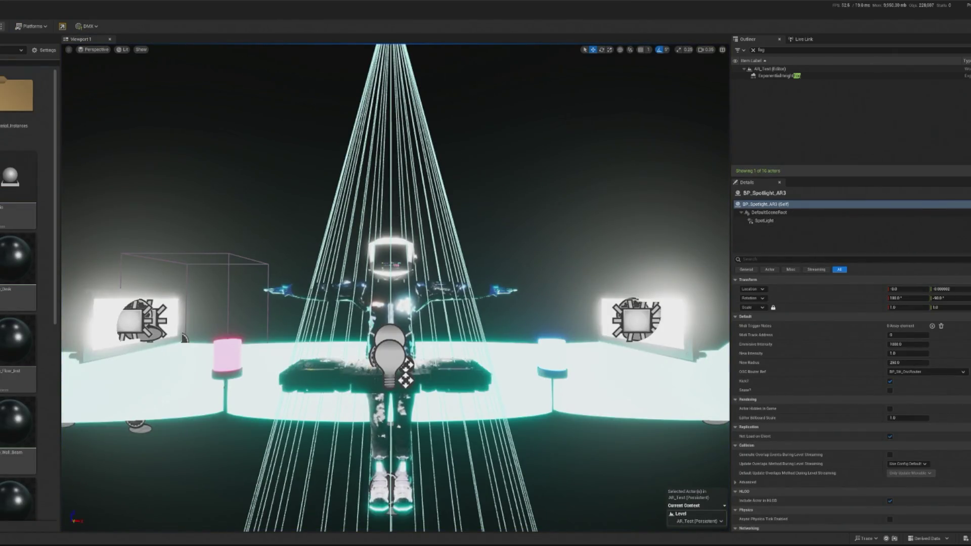
{"action": "key", "text": "alt+Left"}
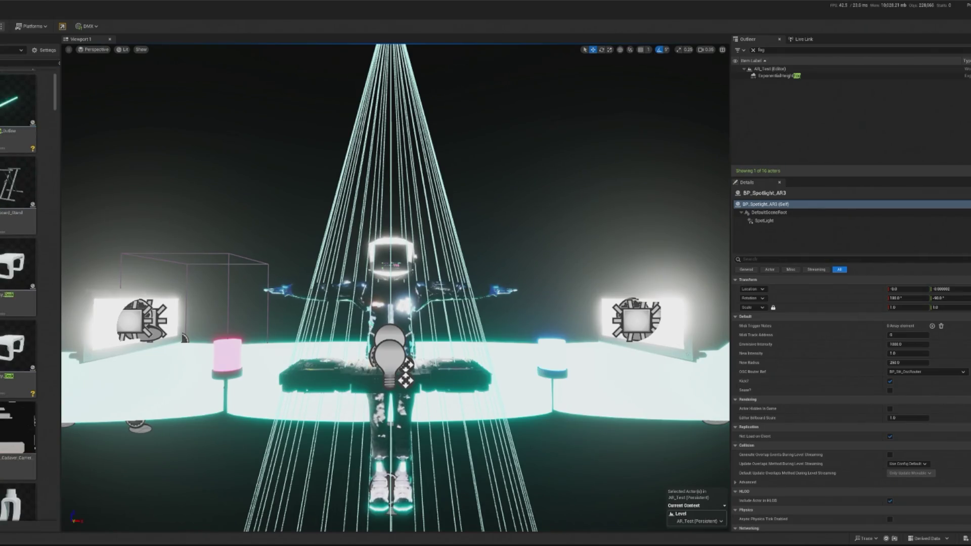
{"action": "scroll", "coordinate": [57, 287], "scroll_direction": "down", "scroll_amount": 3}
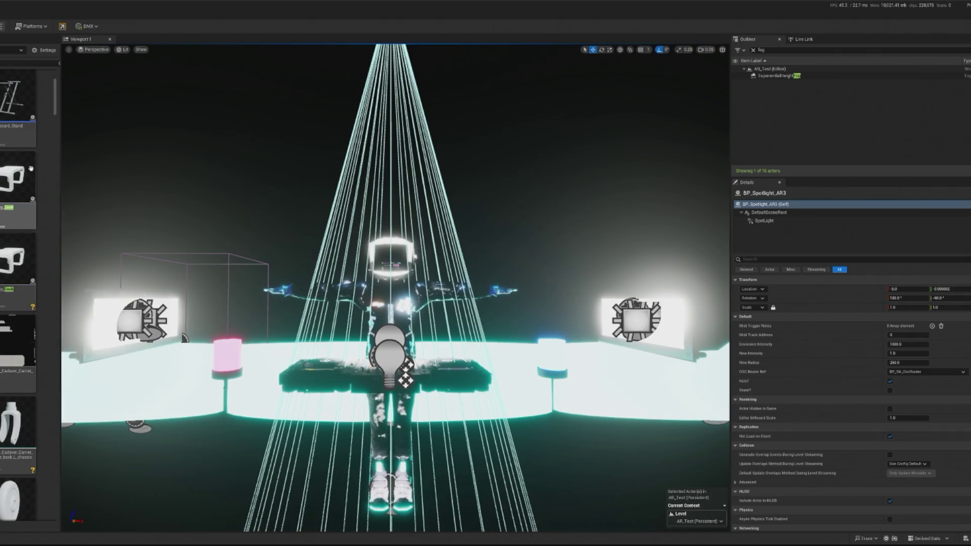
{"action": "left_click_drag", "start_coordinate": [349, 391], "coordinate": [387, 397]}
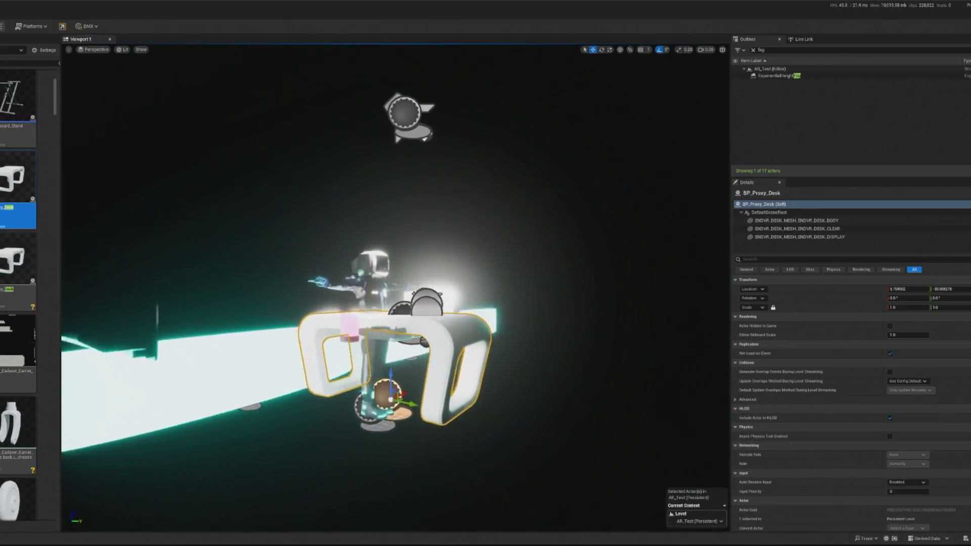
Turn the new desk 90° around its vertical axis and delete the extra desk copy.
{"action": "left_click_drag", "start_coordinate": [395, 288], "coordinate": [424, 279]}
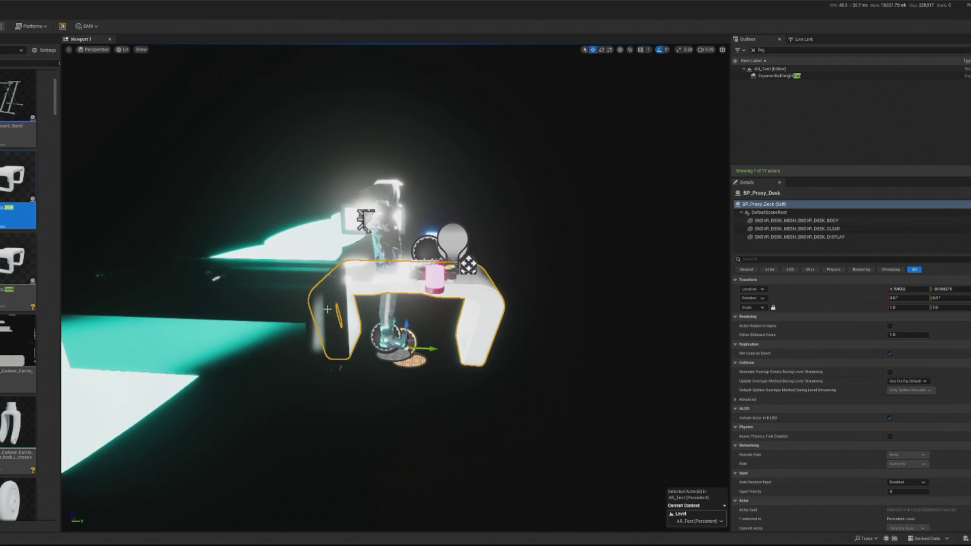
{"action": "left_click_drag", "start_coordinate": [434, 355], "coordinate": [458, 356]}
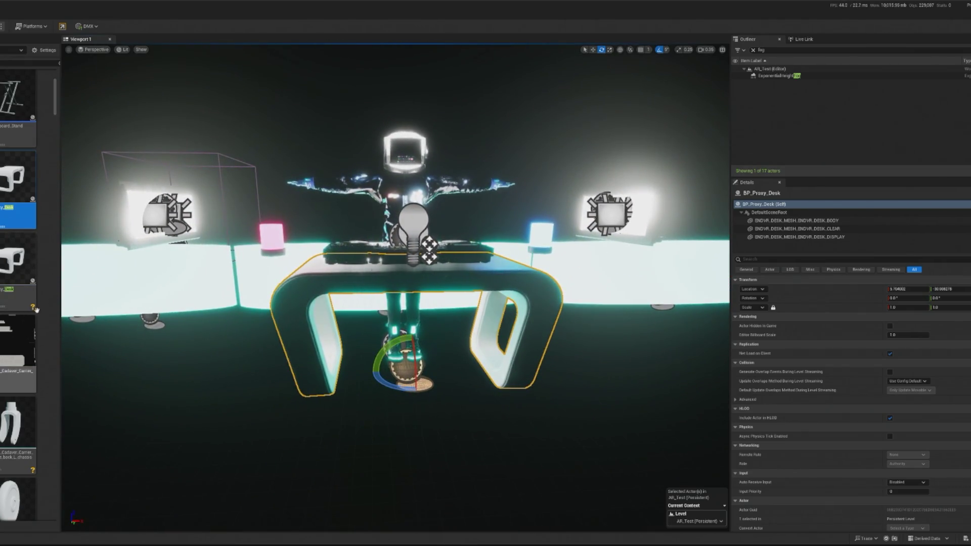
{"action": "mouse_move", "coordinate": [23, 259]}
{"action": "left_mouse_down"}
{"action": "mouse_move", "coordinate": [212, 349]}
{"action": "mouse_move", "coordinate": [485, 405]}
{"action": "mouse_move", "coordinate": [592, 374]}
{"action": "mouse_move", "coordinate": [438, 345]}
{"action": "left_mouse_up"}
{"action": "key", "text": "f"}
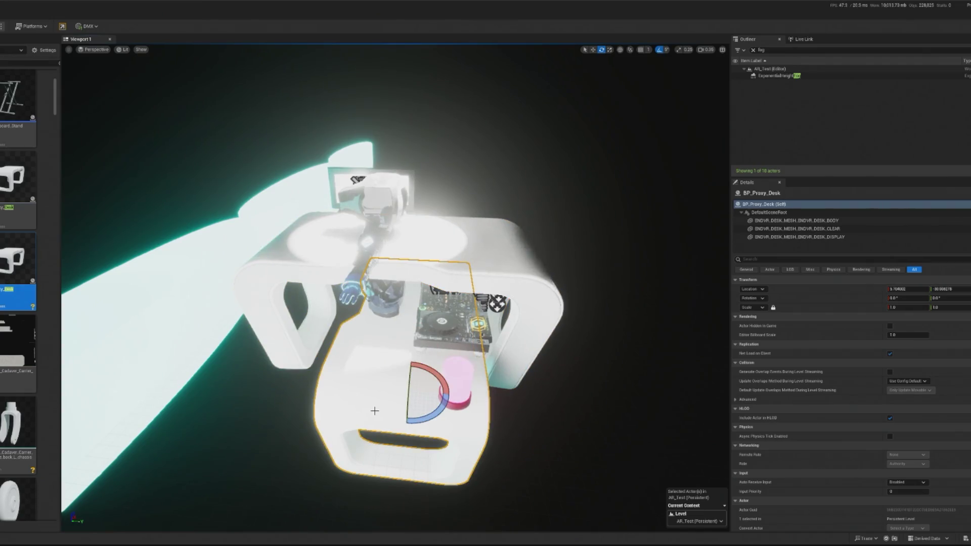
{"action": "key", "text": "Delete"}
Try rotating and shifting the remaining desk, then undo the changes.
{"action": "left_click", "coordinate": [495, 282]}
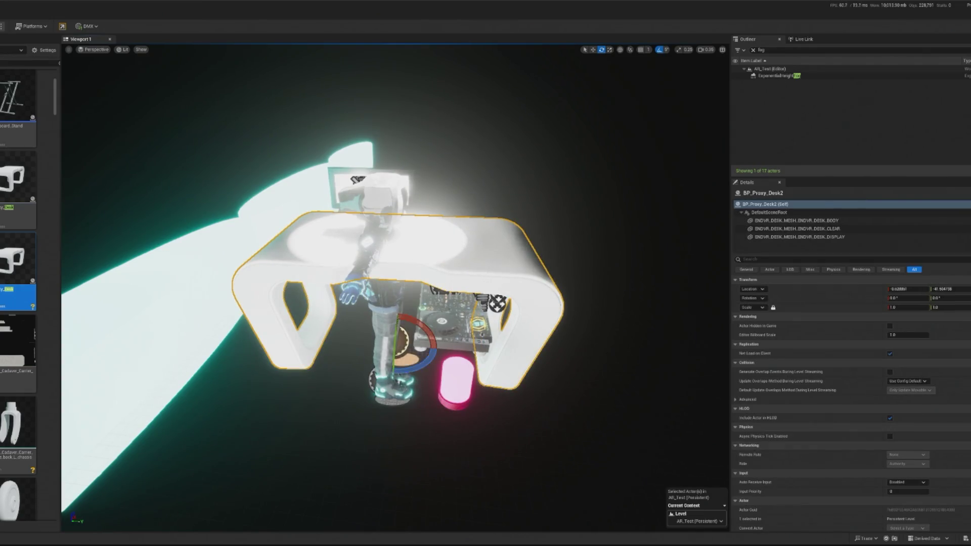
{"action": "key", "text": "f"}
{"action": "mouse_move", "coordinate": [407, 315]}
{"action": "left_mouse_down"}
{"action": "mouse_move", "coordinate": [429, 324]}
{"action": "mouse_move", "coordinate": [445, 349]}
{"action": "left_mouse_up"}
{"action": "key", "text": "w"}
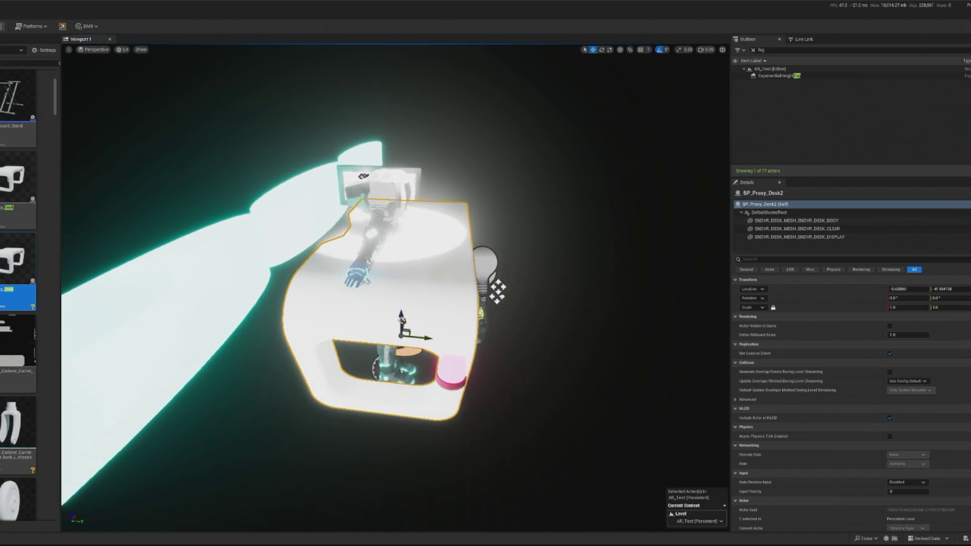
{"action": "key", "text": "ctrl+z"}
{"action": "left_click_drag", "start_coordinate": [426, 383], "coordinate": [453, 395]}
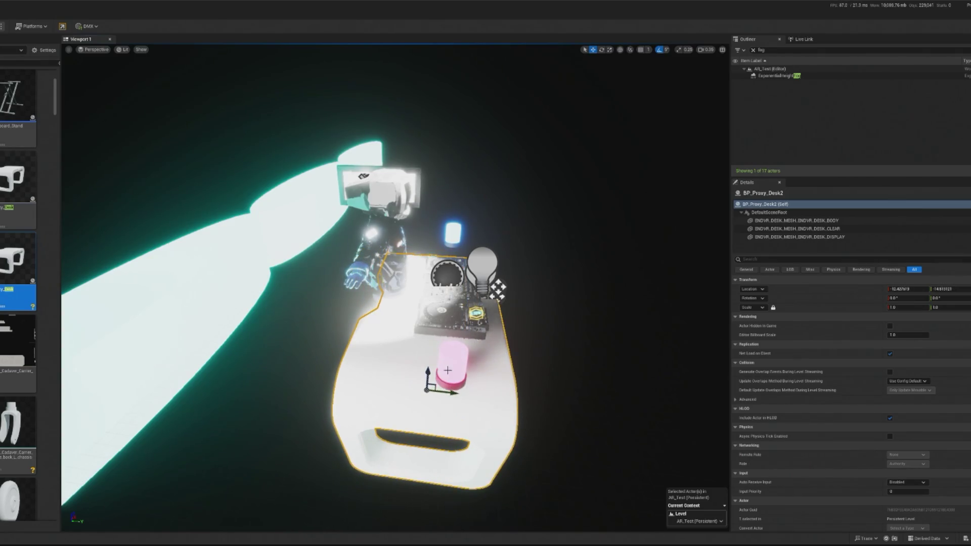
{"action": "key", "text": "ctrl+z"}
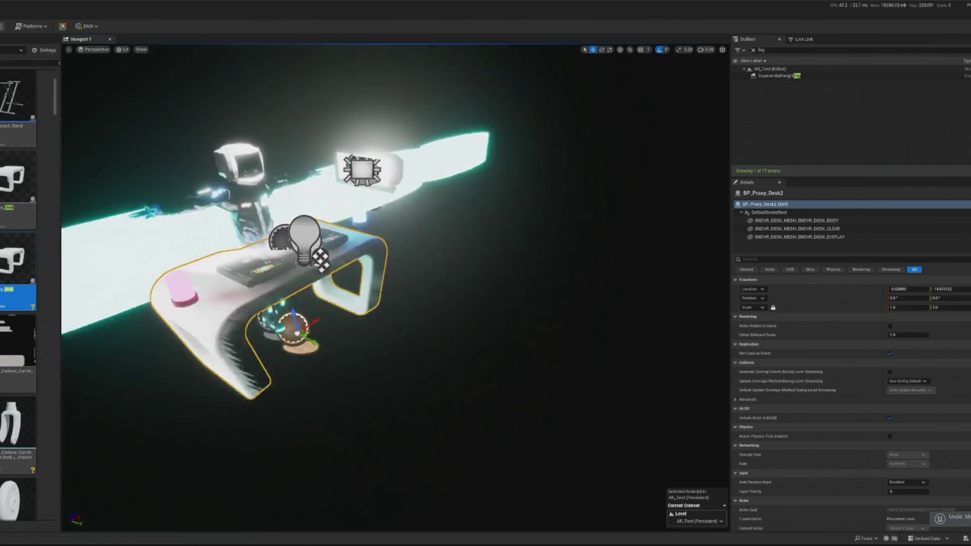
Widen the desk to a Y scale of about 1.5 and start a play session.
{"action": "scroll", "coordinate": [394, 284], "scroll_direction": "up", "scroll_amount": 5}
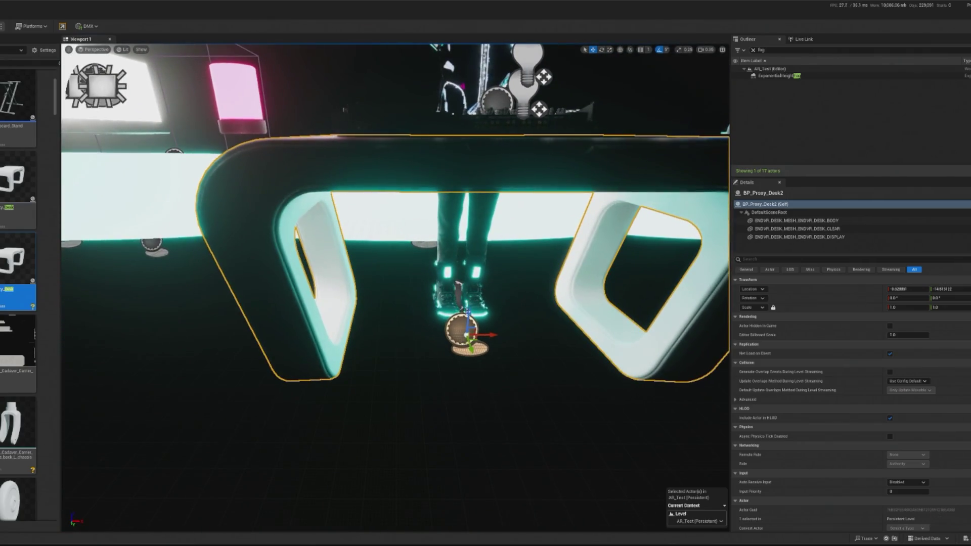
{"action": "scroll", "coordinate": [395, 220], "scroll_direction": "up", "scroll_amount": 1}
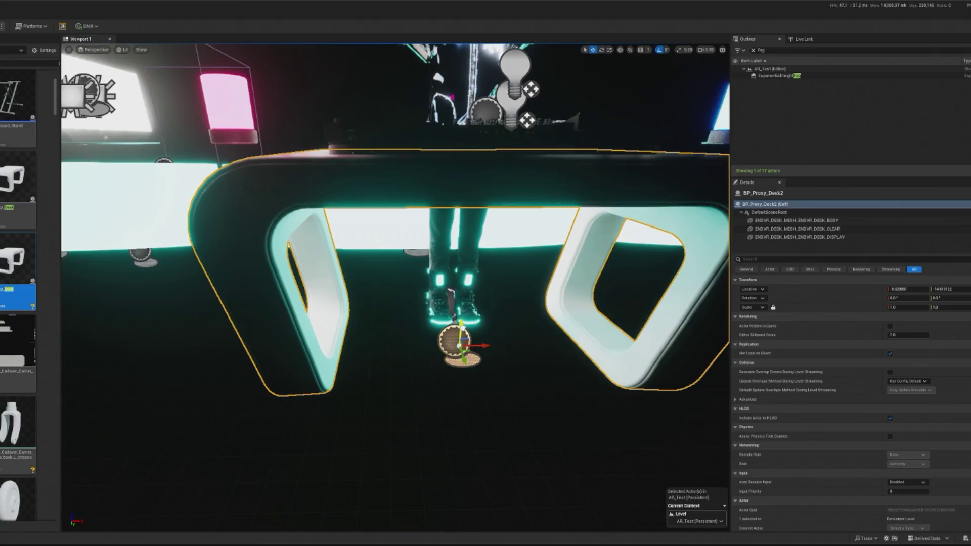
{"action": "scroll", "coordinate": [421, 318], "scroll_direction": "down", "scroll_amount": 3}
{"action": "key", "text": "r"}
{"action": "left_click_drag", "start_coordinate": [412, 322], "coordinate": [387, 322]}
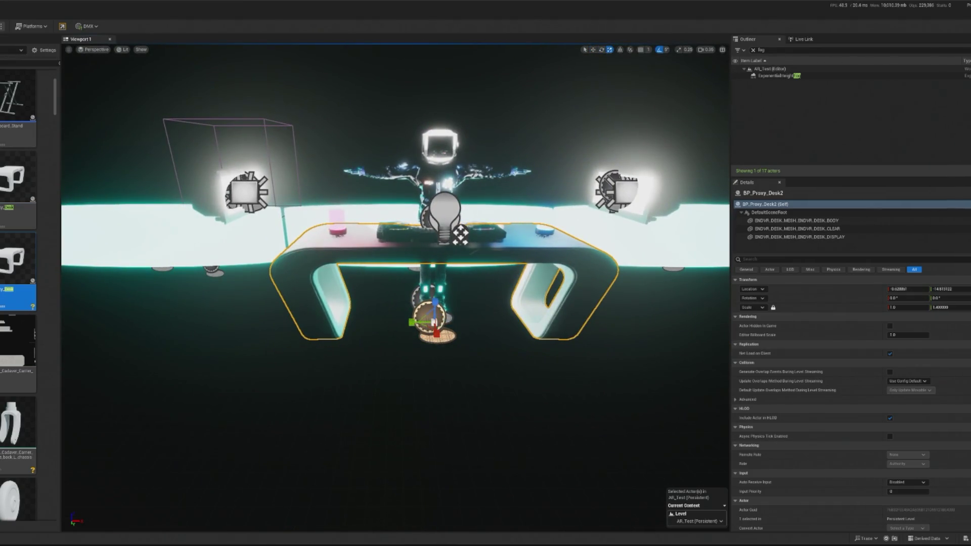
{"action": "key", "text": "alt+p"}
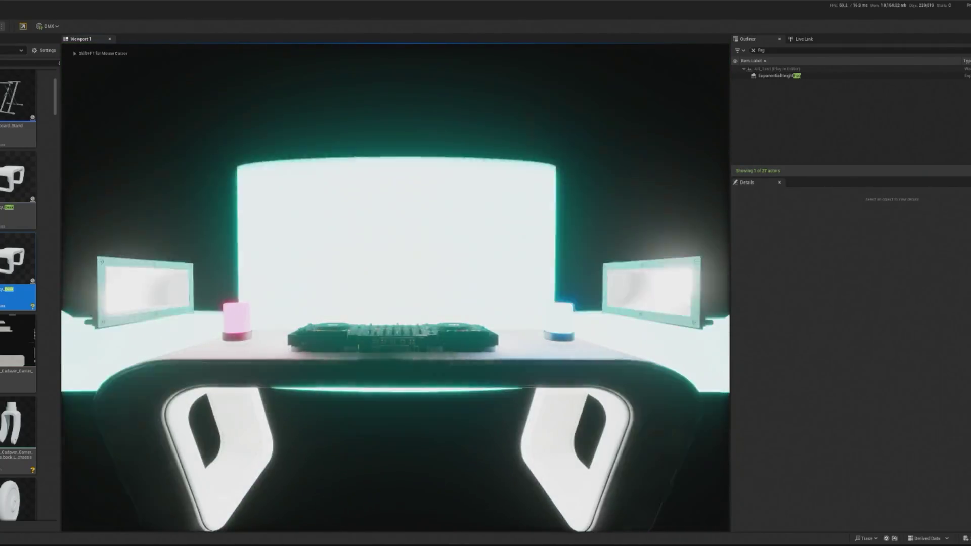
Stop the play session and select both the pink and blue desk lamps.
{"action": "key", "text": "Escape"}
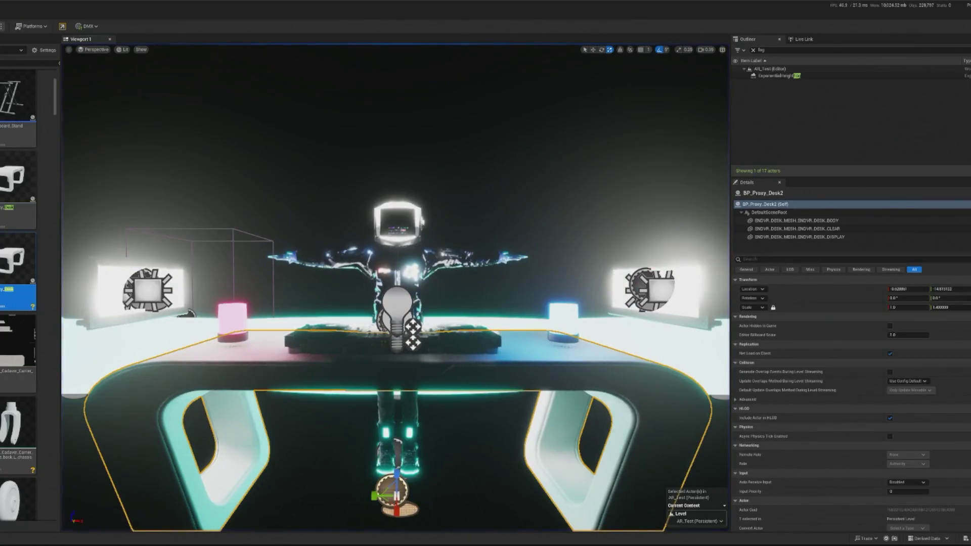
{"action": "left_click", "coordinate": [233, 321]}
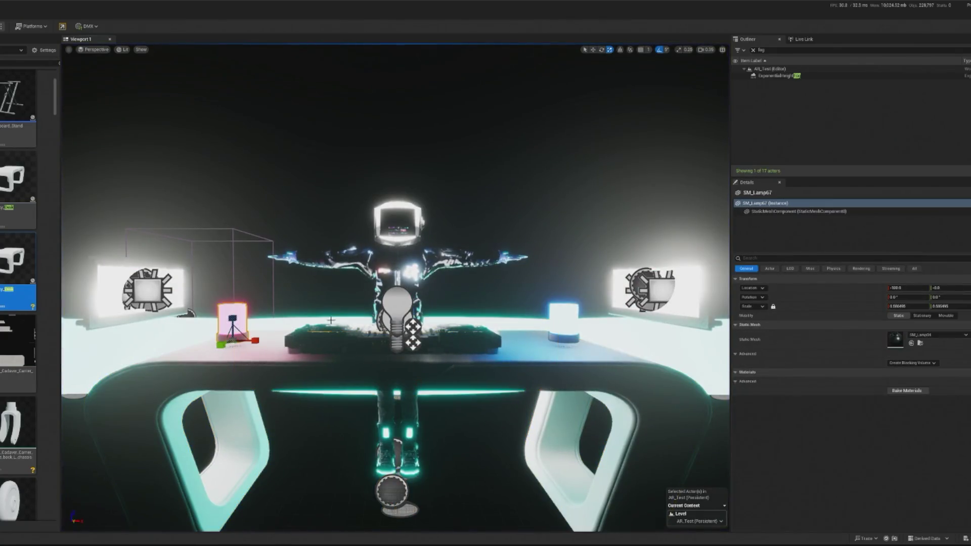
{"action": "left_click", "coordinate": [556, 317], "text": "ctrl"}
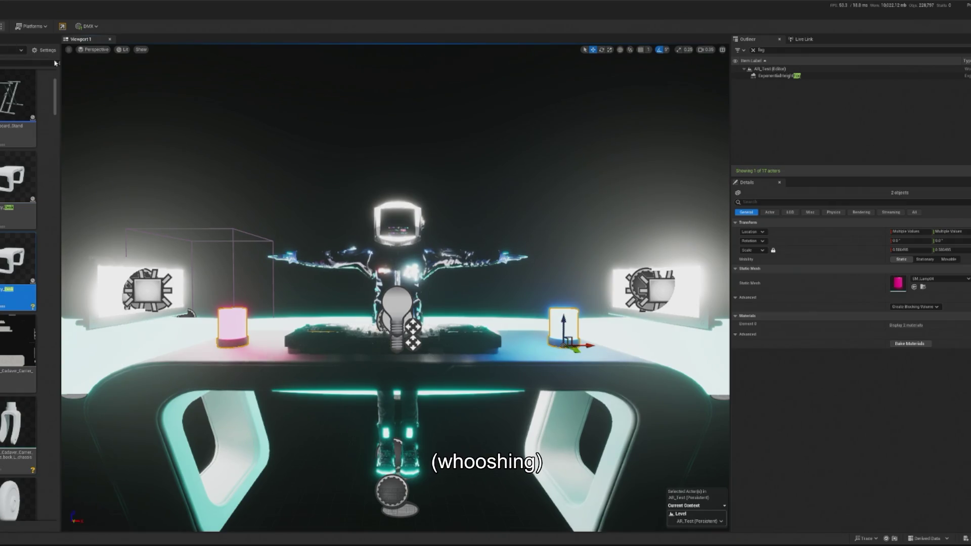
Play the level, free the mouse with Shift+F1, then stop and restart play.
{"action": "key", "text": "alt+p"}
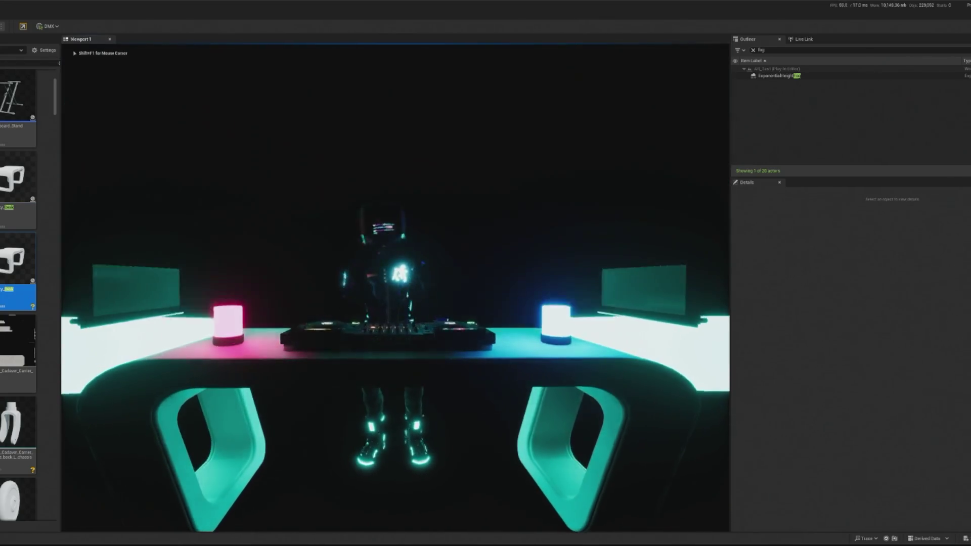
{"action": "key", "text": "shift+F1"}
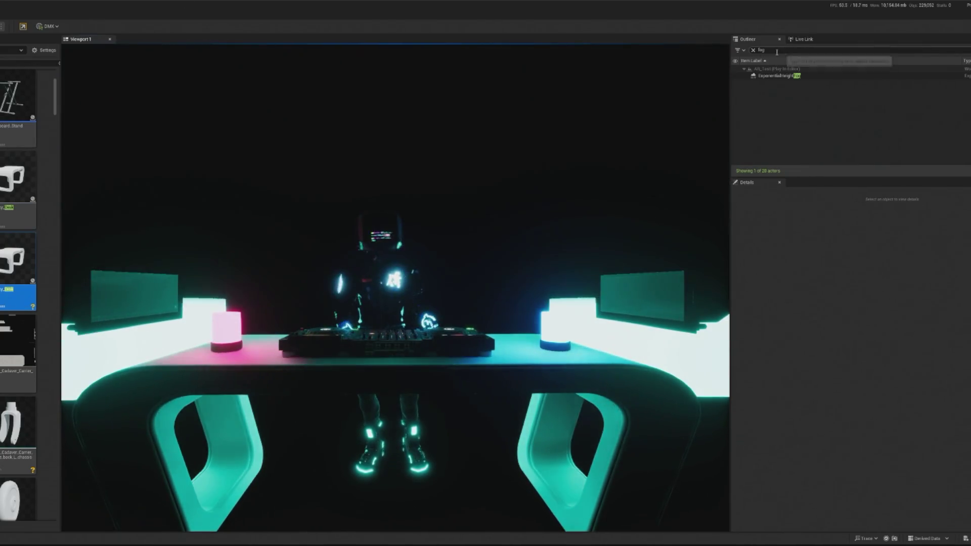
{"action": "left_click", "coordinate": [774, 50]}
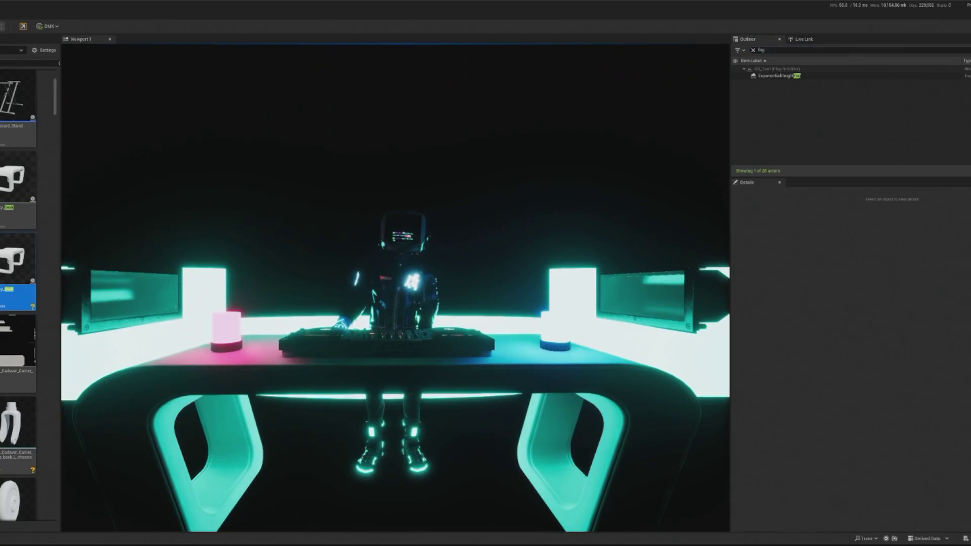
{"action": "key", "text": "Escape"}
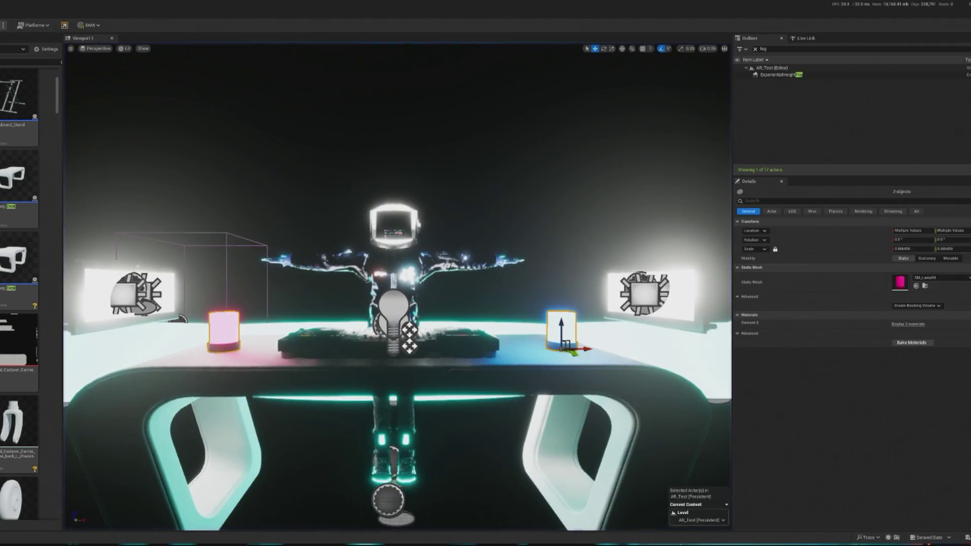
{"action": "key", "text": "alt+p"}
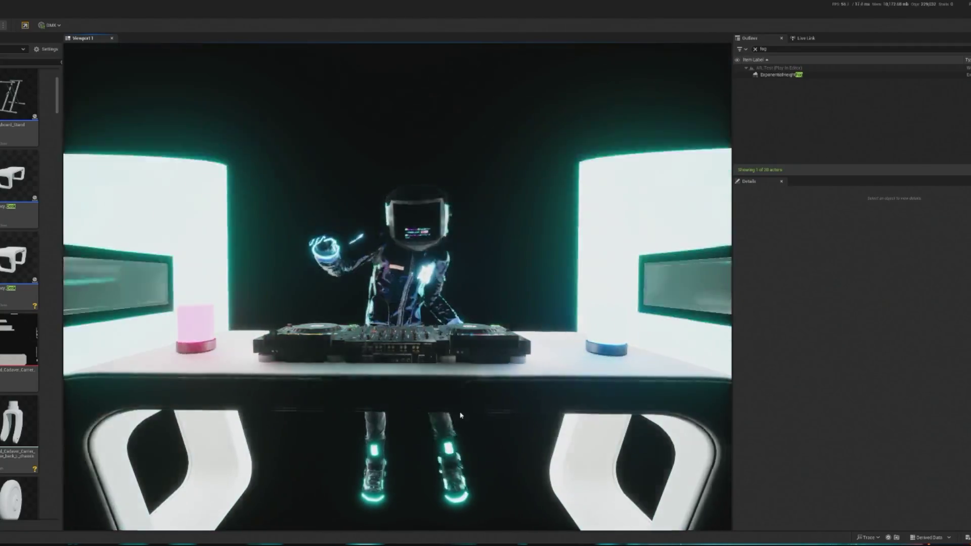
Release the mouse from the running game with Shift+F1 and end the play session.
{"action": "left_click", "coordinate": [460, 415]}
{"action": "key", "text": "shift+F1"}
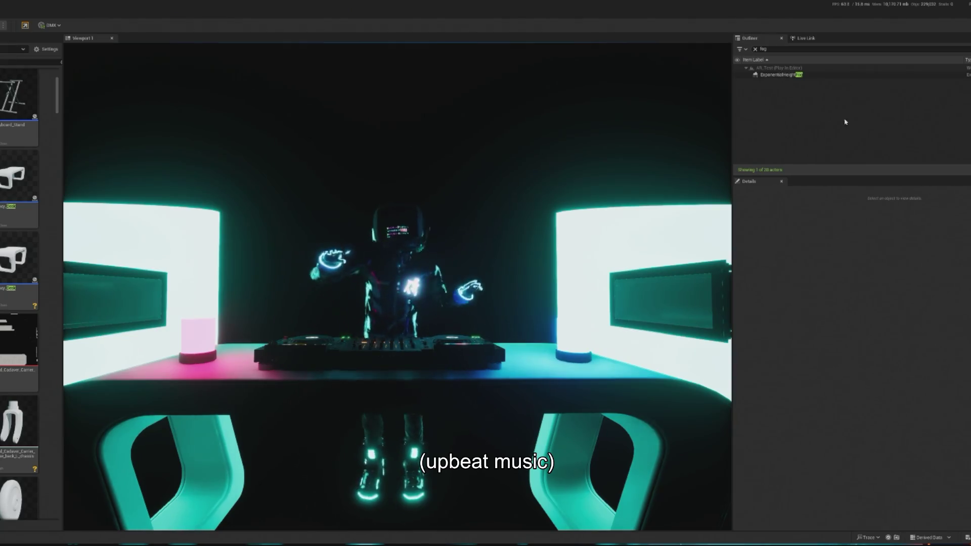
{"action": "key", "text": "Escape"}
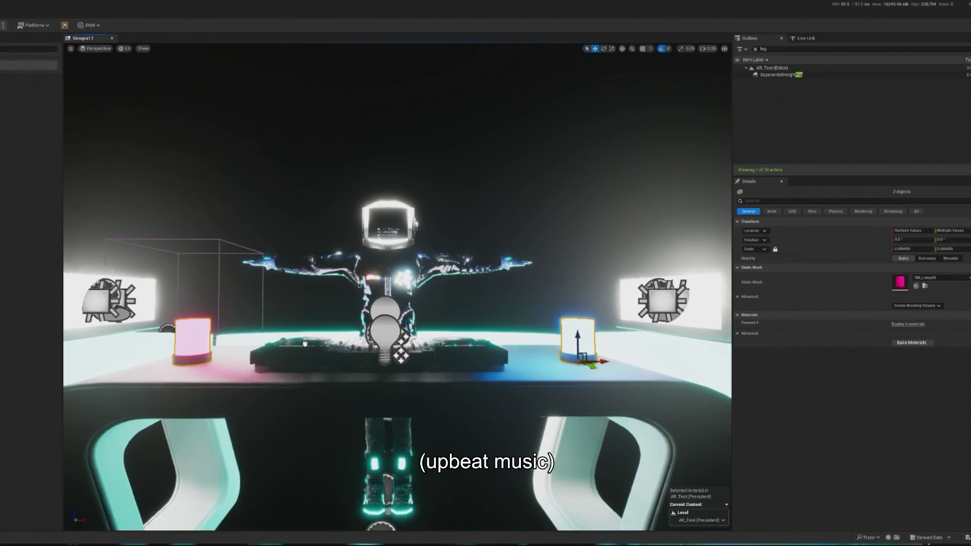
Give OWLSpoutReceiverManager an active Spout receiver named TDSyphonSpoutOut with a render target.
{"action": "left_click", "coordinate": [381, 527]}
{"action": "scroll", "coordinate": [266, 323], "scroll_direction": "down", "scroll_amount": 5}
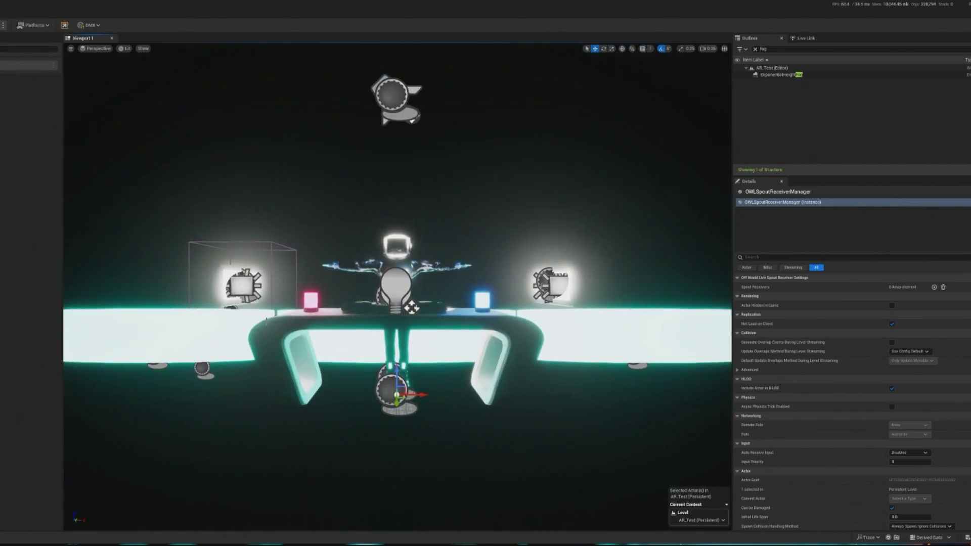
{"action": "scroll", "coordinate": [266, 322], "scroll_direction": "up", "scroll_amount": 4}
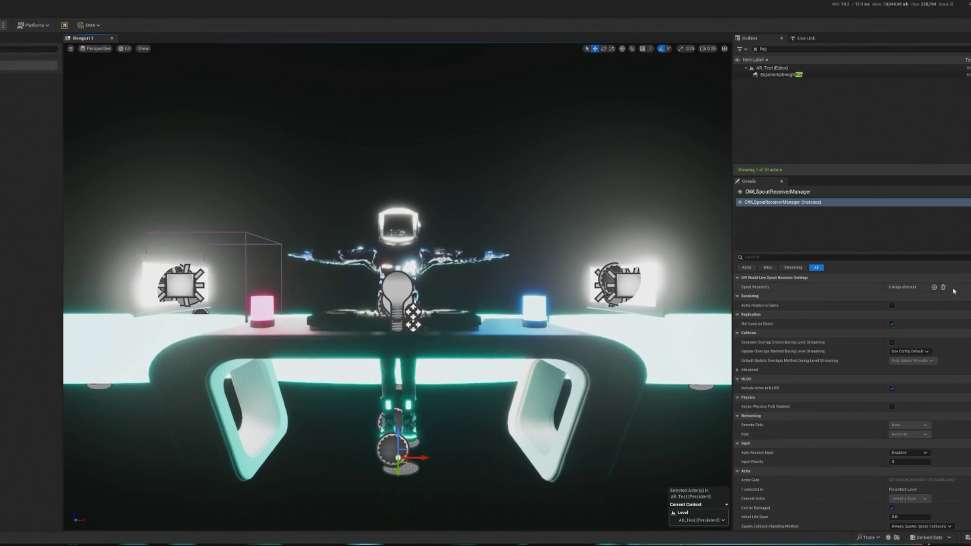
{"action": "left_click", "coordinate": [934, 286]}
{"action": "left_click", "coordinate": [744, 297]}
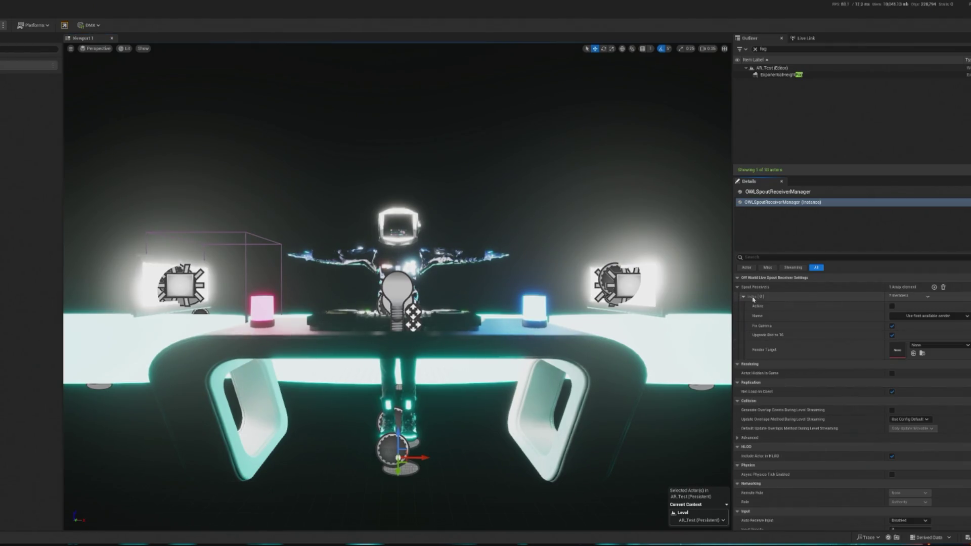
{"action": "left_click", "coordinate": [891, 306]}
{"action": "left_click", "coordinate": [910, 315]}
{"action": "left_click", "coordinate": [922, 330]}
{"action": "left_click", "coordinate": [929, 346]}
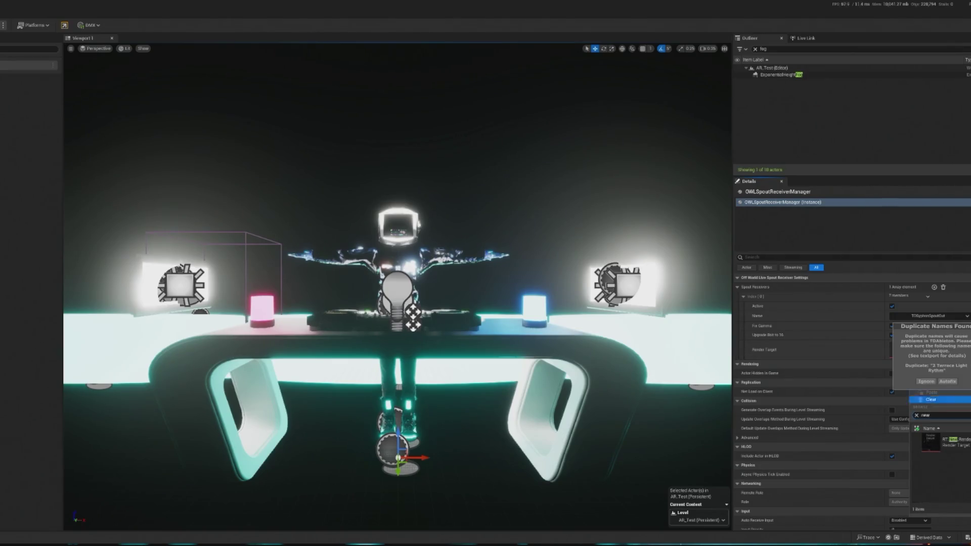
{"action": "left_click", "coordinate": [960, 447]}
Select the DJ desk's display mesh component, dismissing the duplicate names warning.
{"action": "scroll", "coordinate": [525, 432], "scroll_direction": "up", "scroll_amount": 3}
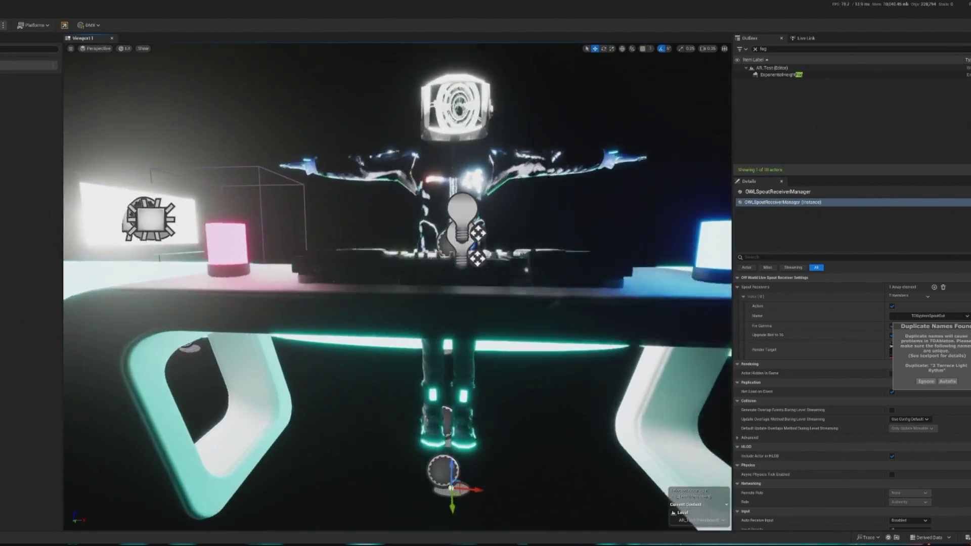
{"action": "left_click", "coordinate": [526, 329]}
{"action": "scroll", "coordinate": [526, 330], "scroll_direction": "down", "scroll_amount": 5}
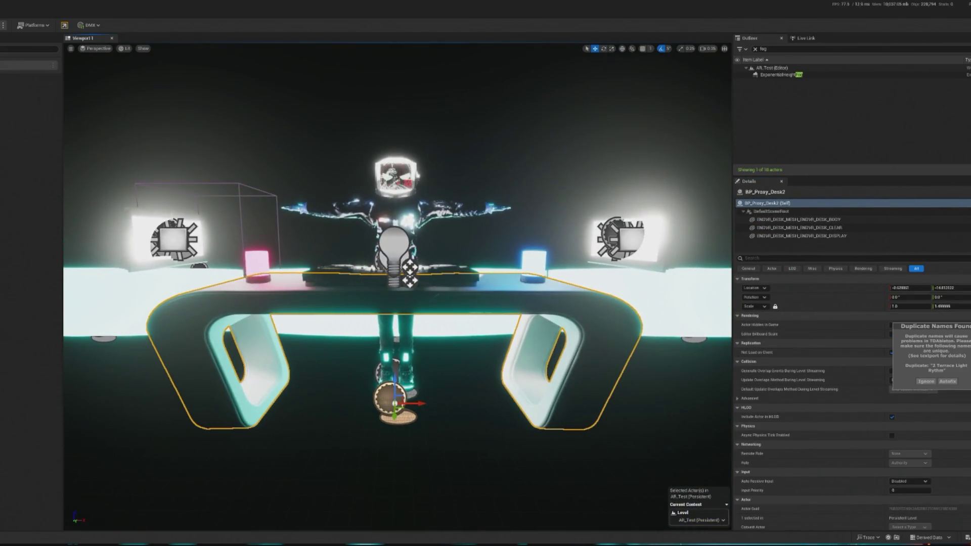
{"action": "left_click", "coordinate": [931, 383]}
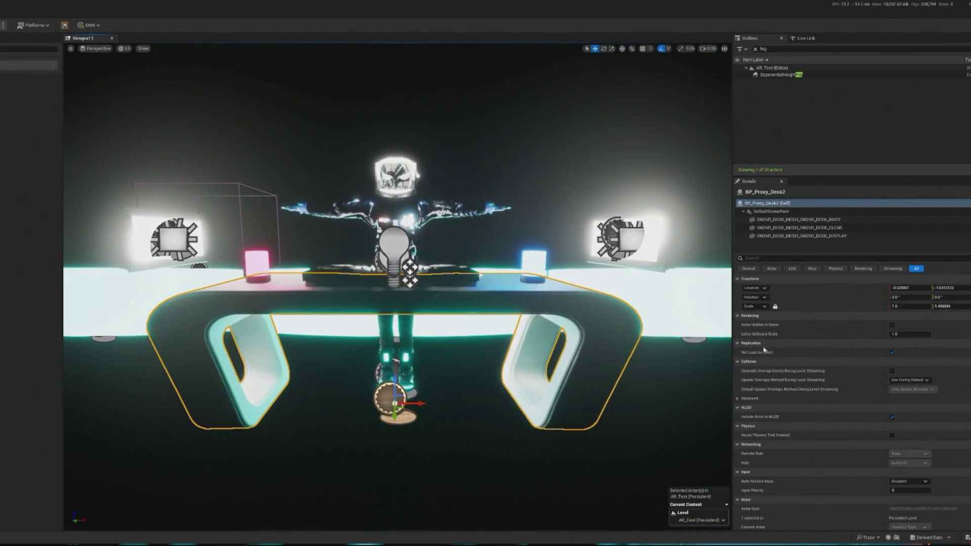
{"action": "left_click", "coordinate": [787, 236]}
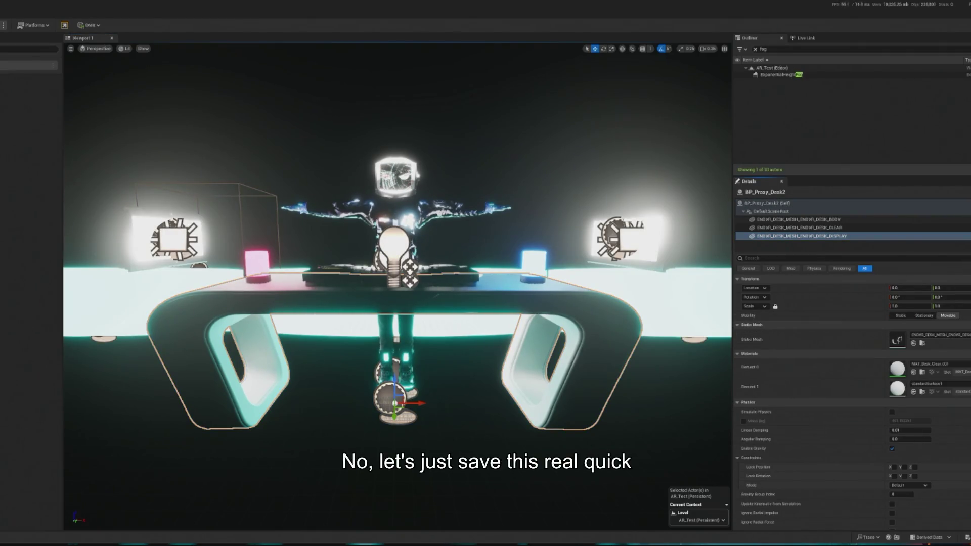
{"action": "key", "text": "ctrl+s"}
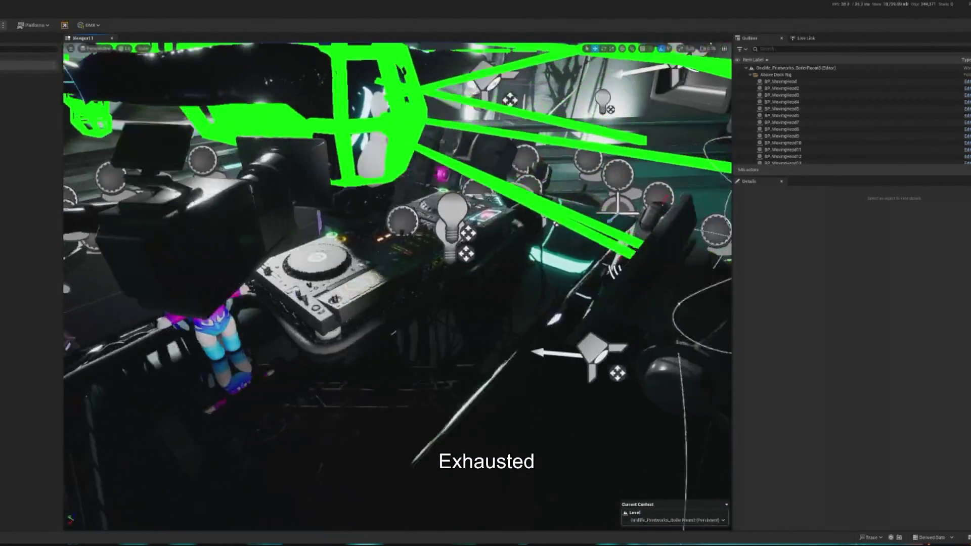
{"action": "left_click", "coordinate": [354, 283]}
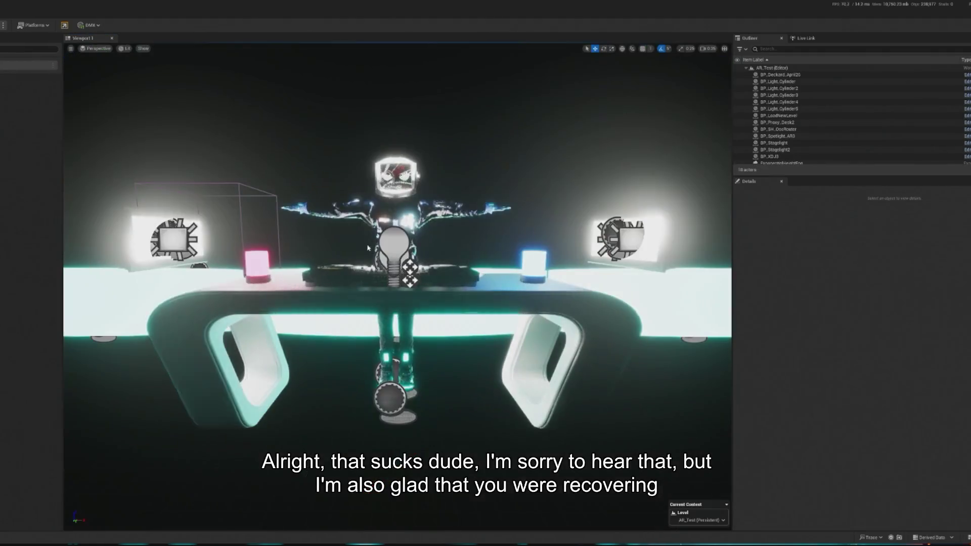
Move the new desk onto the floor in front of the avatar and turn it about 140 degrees.
{"action": "left_click", "coordinate": [333, 304]}
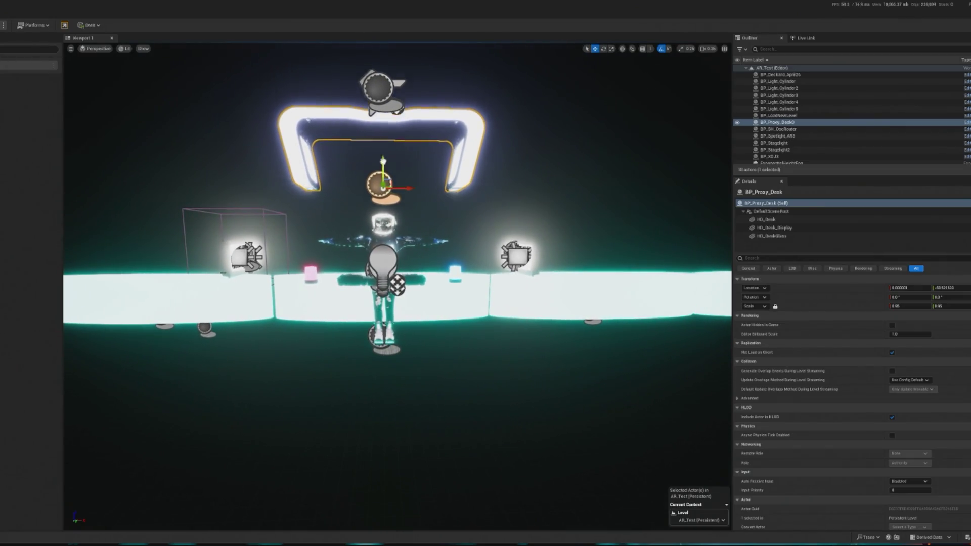
{"action": "left_click_drag", "start_coordinate": [398, 149], "coordinate": [384, 328]}
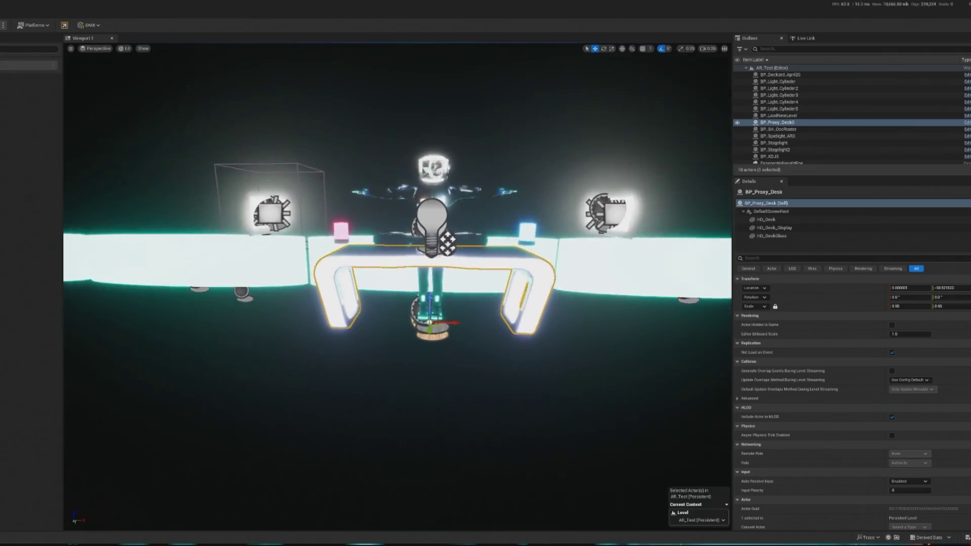
{"action": "scroll", "coordinate": [360, 327], "scroll_direction": "up", "scroll_amount": 10}
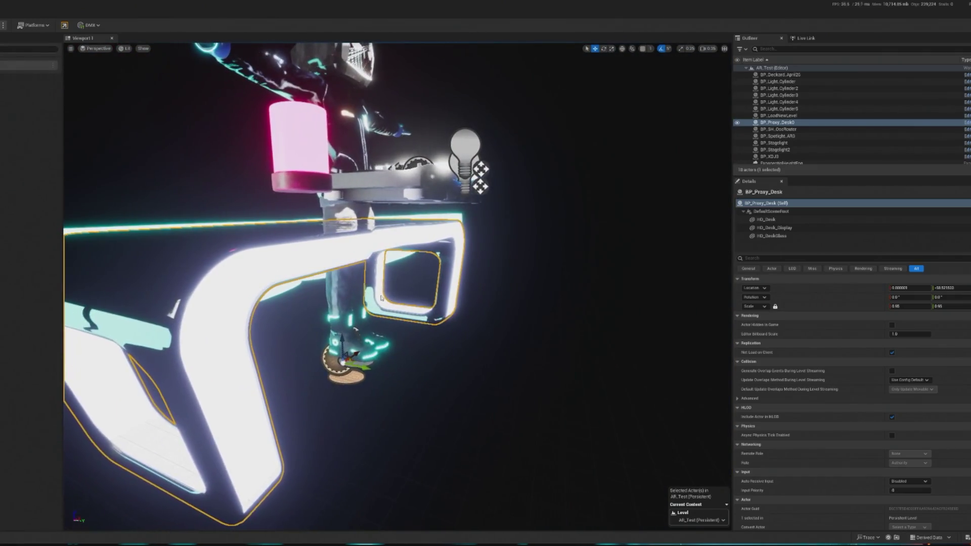
{"action": "key", "text": "e"}
{"action": "mouse_move", "coordinate": [360, 349]}
{"action": "left_mouse_down"}
{"action": "mouse_move", "coordinate": [435, 368]}
{"action": "mouse_move", "coordinate": [433, 390]}
{"action": "mouse_move", "coordinate": [434, 364]}
{"action": "mouse_move", "coordinate": [463, 357]}
{"action": "mouse_move", "coordinate": [458, 334]}
{"action": "mouse_move", "coordinate": [473, 372]}
{"action": "mouse_move", "coordinate": [457, 346]}
{"action": "mouse_move", "coordinate": [440, 364]}
{"action": "mouse_move", "coordinate": [457, 348]}
{"action": "mouse_move", "coordinate": [486, 349]}
{"action": "left_mouse_up"}
{"action": "key", "text": "w"}
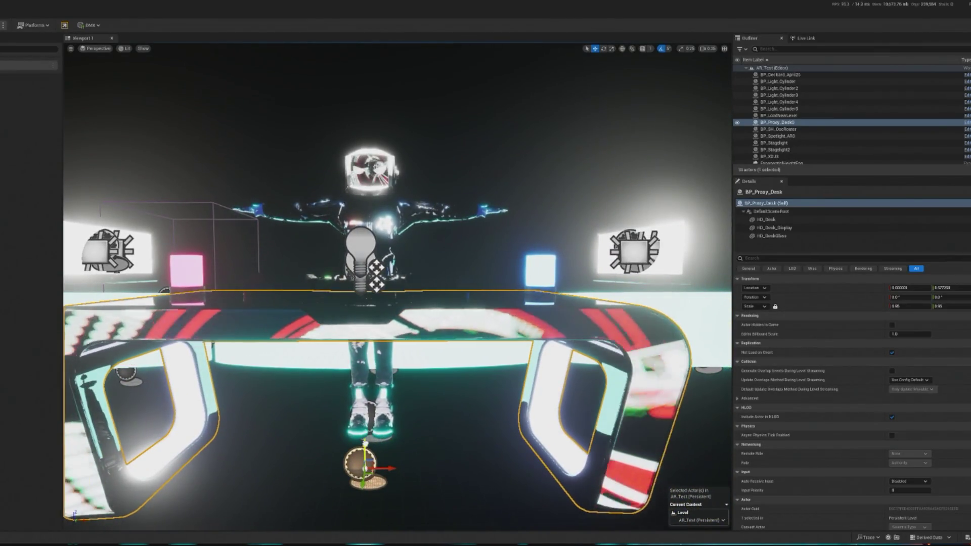
Focus the view on the avatar and start playing the level.
{"action": "left_click", "coordinate": [385, 348]}
{"action": "key", "text": "f"}
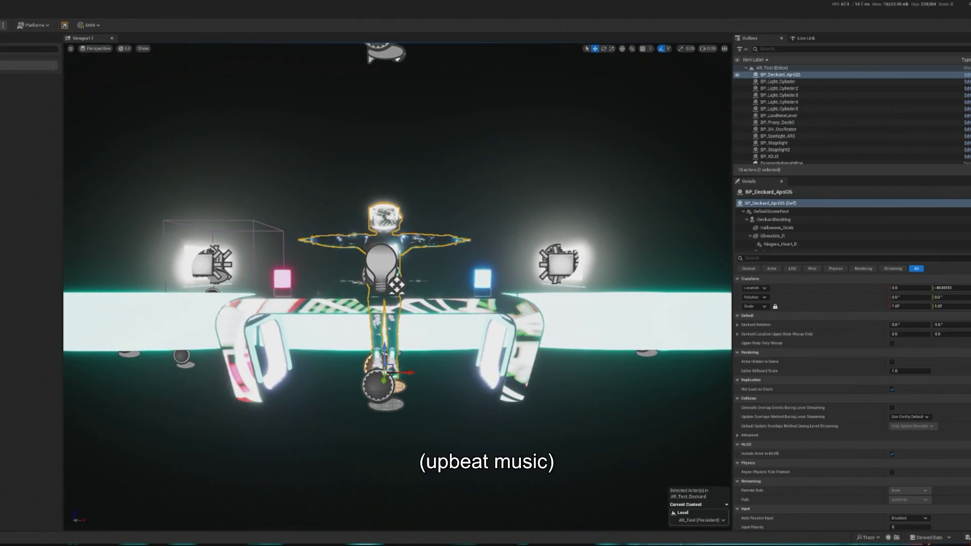
{"action": "key", "text": "alt+p"}
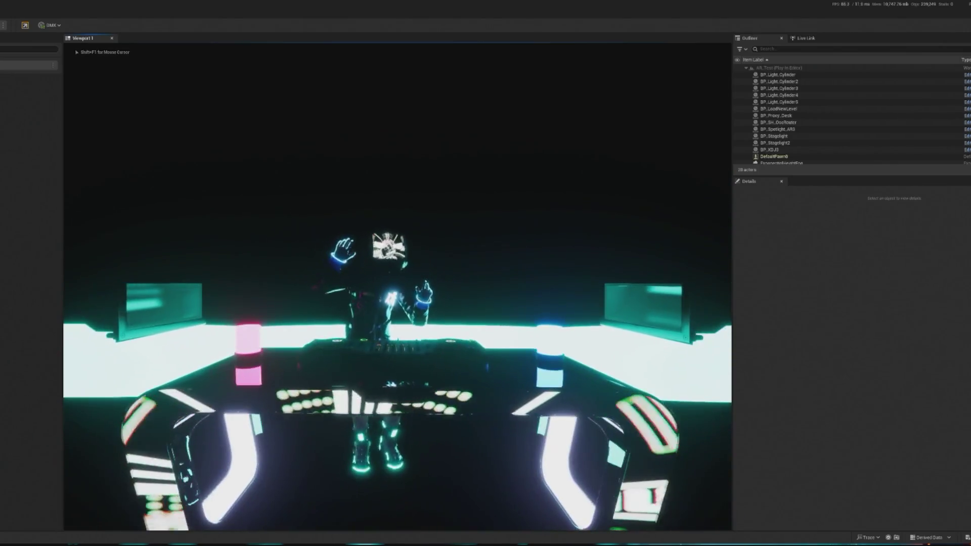
Stop the play session and move the left stage light lower.
{"action": "key", "text": "shift+F1"}
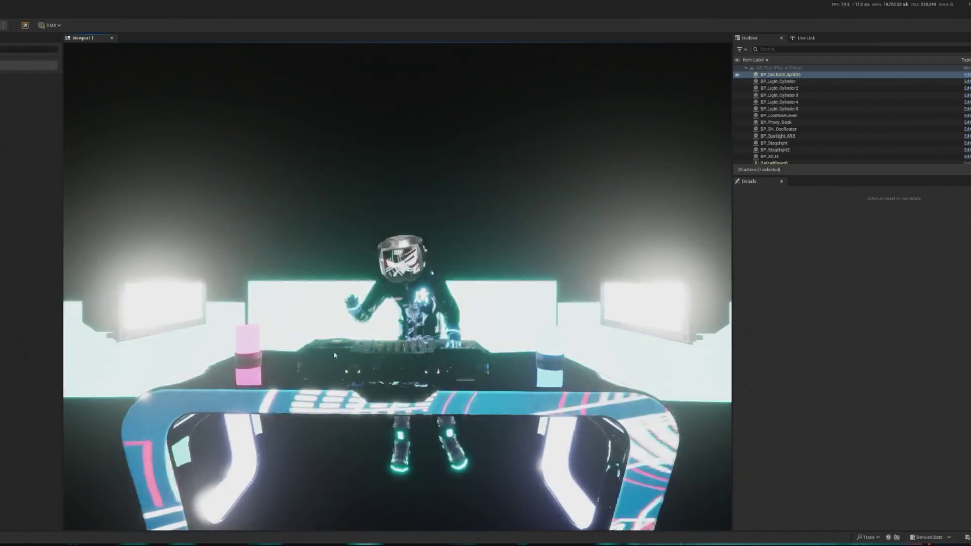
{"action": "left_click", "coordinate": [333, 355]}
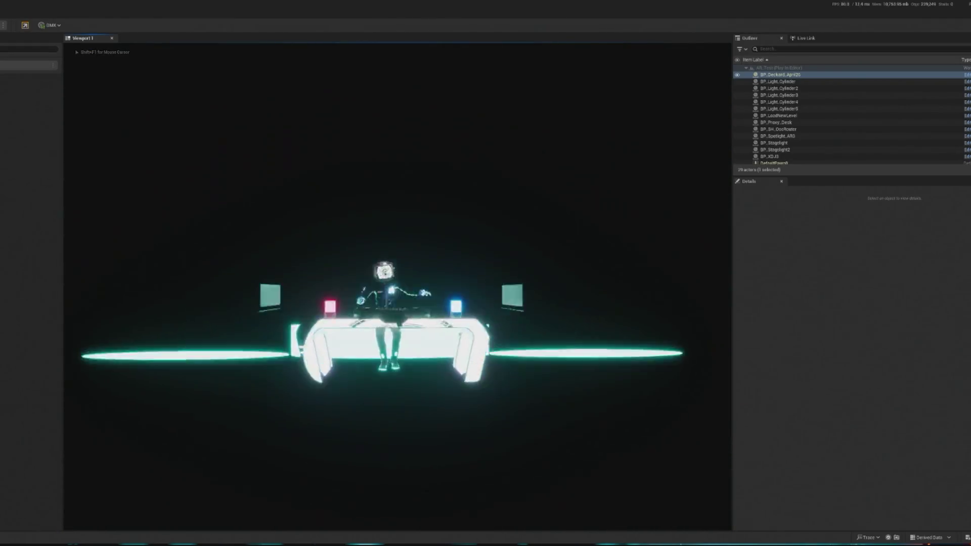
{"action": "key", "text": "Escape"}
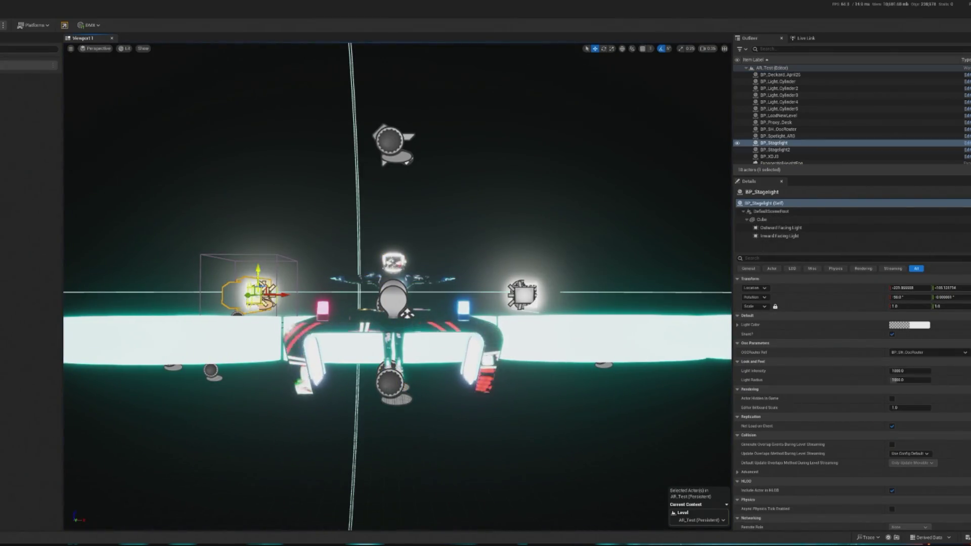
{"action": "left_click_drag", "start_coordinate": [258, 281], "coordinate": [260, 357]}
{"action": "key", "text": "e"}
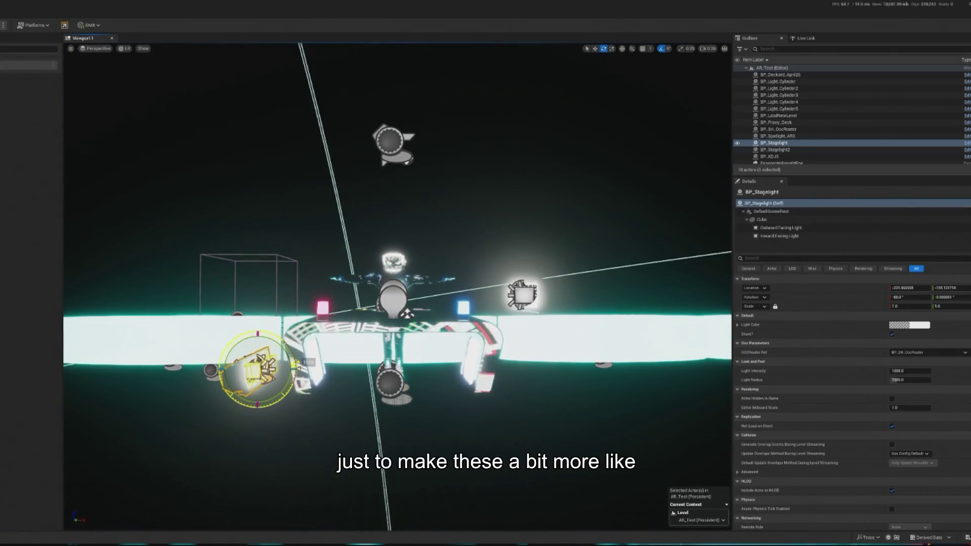
{"action": "left_click_drag", "start_coordinate": [469, 283], "coordinate": [469, 283]}
Rotate the right stage light, trying -60, 120 and -120 before settling near 60 degrees.
{"action": "left_click", "coordinate": [461, 259]}
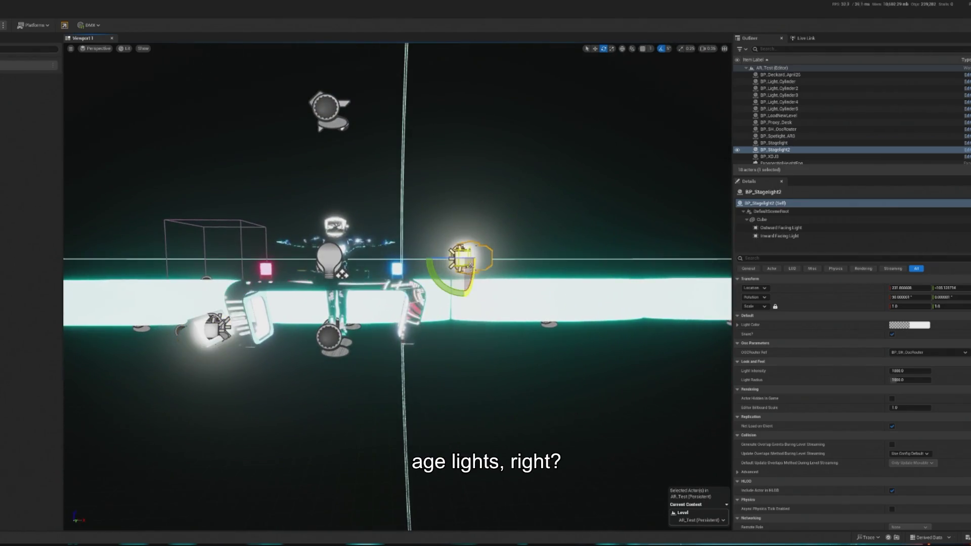
{"action": "left_click", "coordinate": [215, 326]}
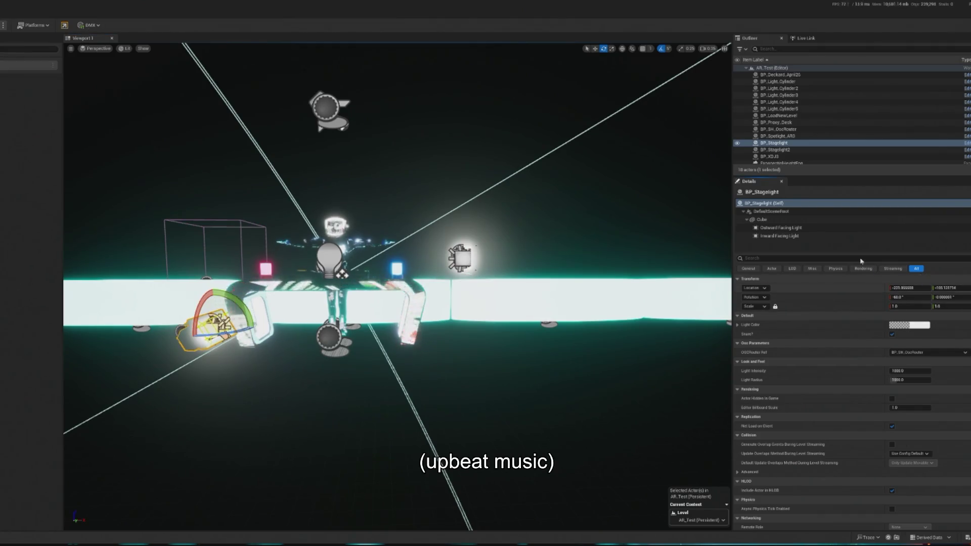
{"action": "left_click", "coordinate": [461, 258]}
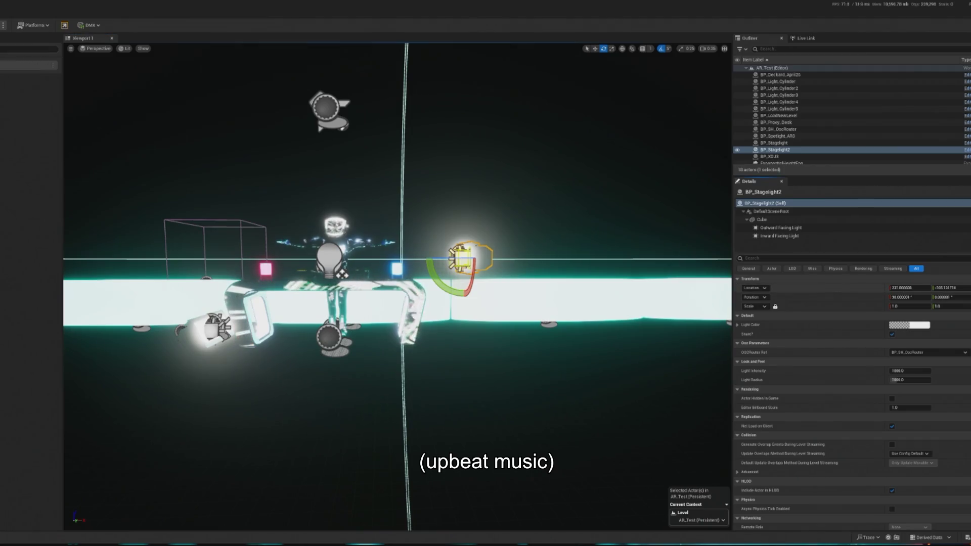
{"action": "left_click", "coordinate": [205, 336]}
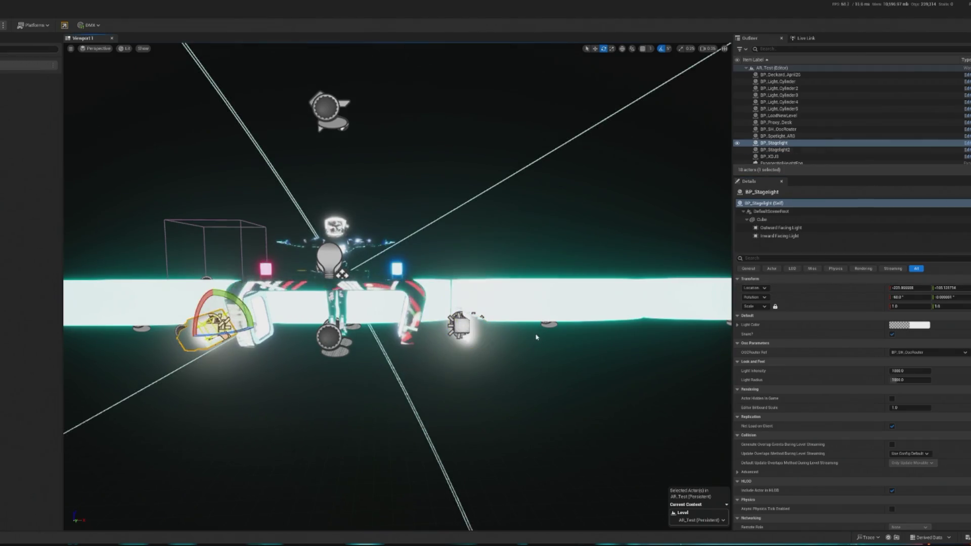
{"action": "left_click", "coordinate": [462, 324]}
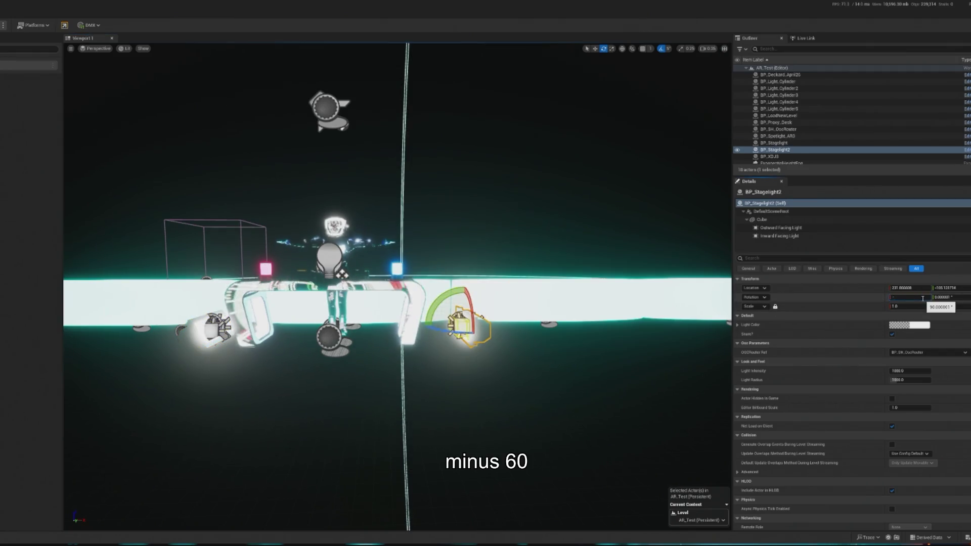
{"action": "left_click", "coordinate": [910, 297]}
{"action": "type", "text": "-60"}
{"action": "key", "text": "Return"}
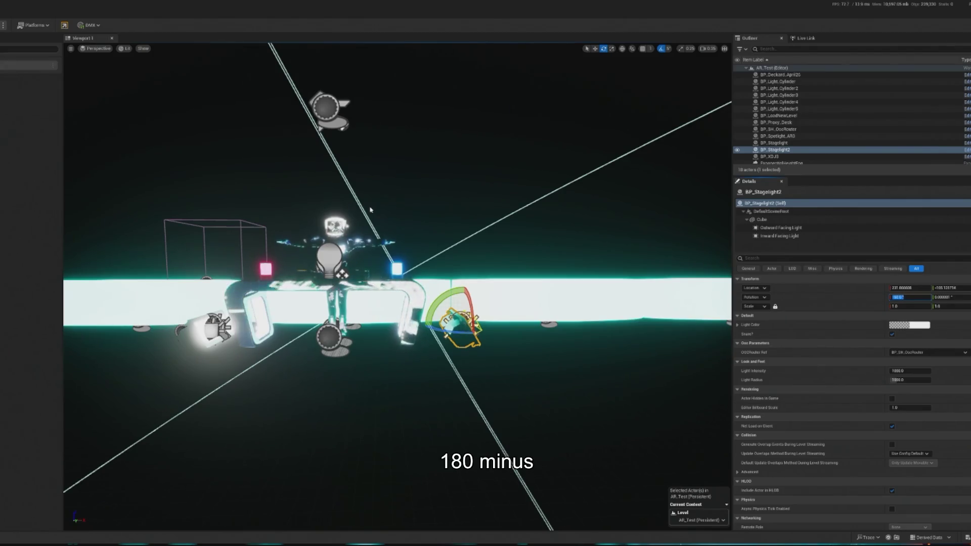
{"action": "key", "text": "Return"}
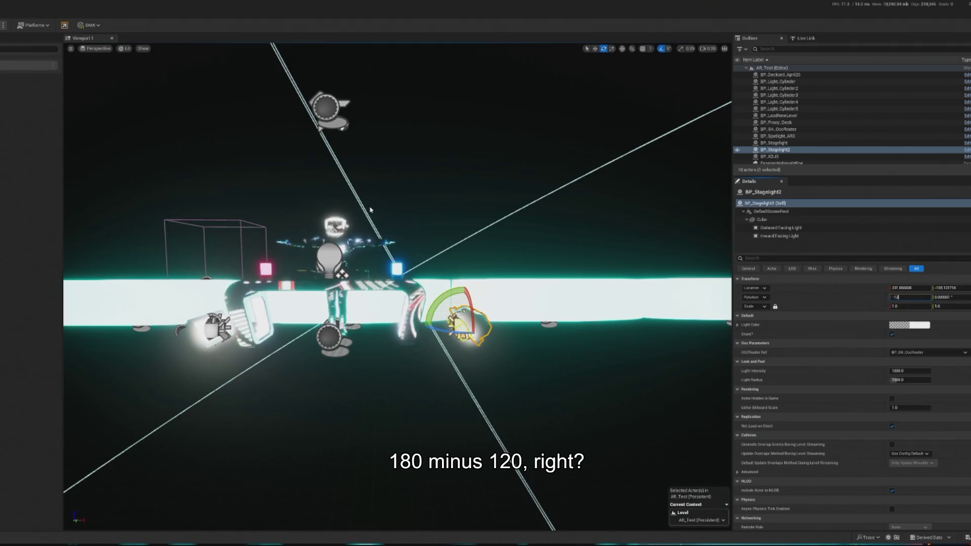
{"action": "type", "text": "0"}
{"action": "key", "text": "Return"}
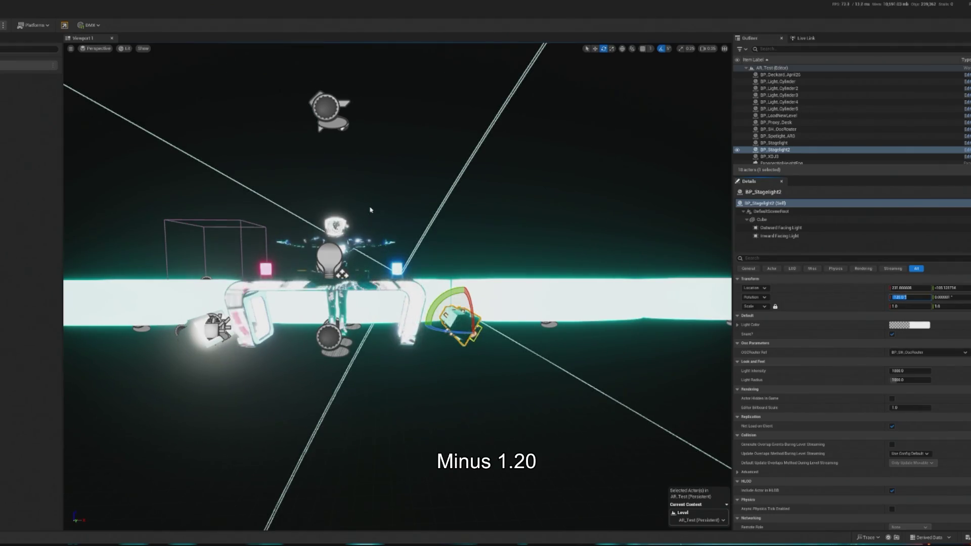
{"action": "key", "text": "Return"}
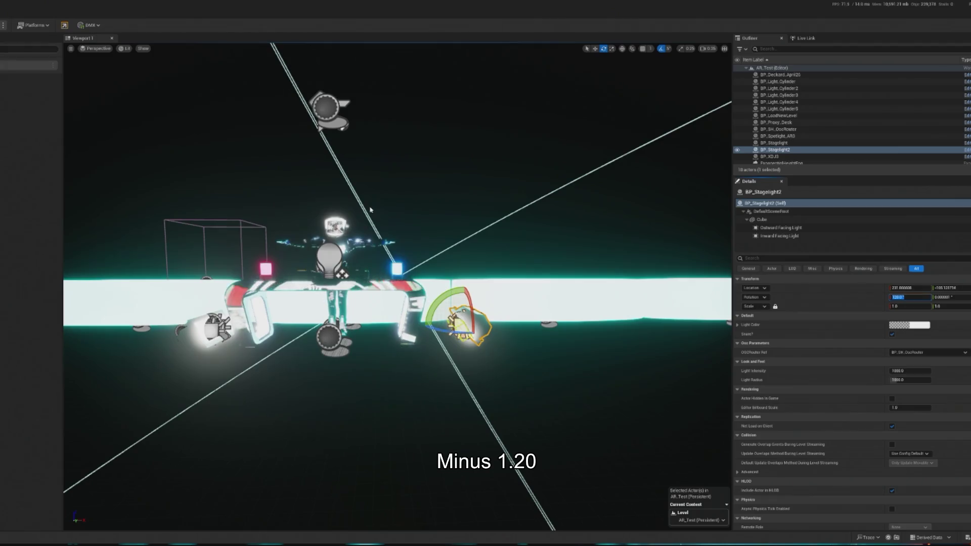
{"action": "left_click_drag", "start_coordinate": [450, 304], "coordinate": [482, 361]}
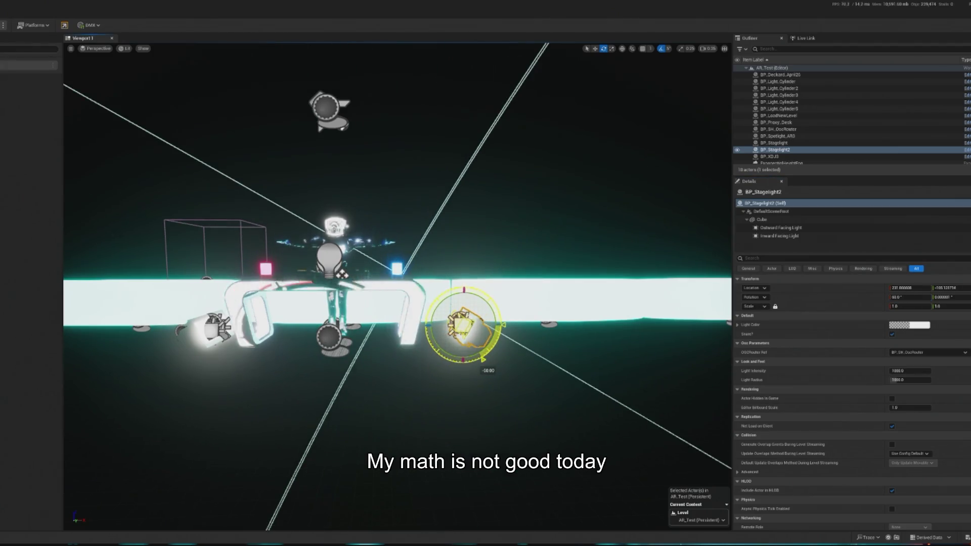
Recheck both stage lights and preview the stage in play mode.
{"action": "left_click", "coordinate": [215, 326]}
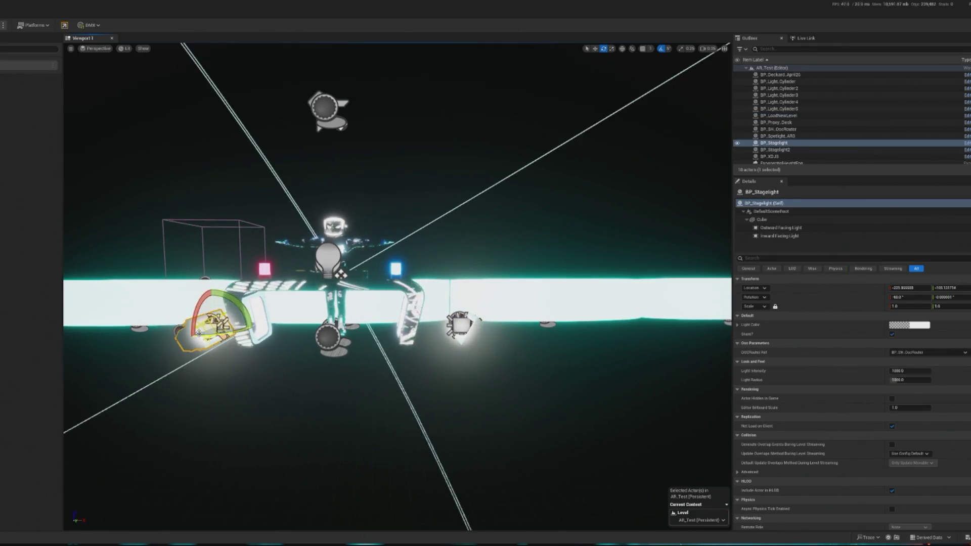
{"action": "left_click", "coordinate": [462, 325]}
{"action": "scroll", "coordinate": [501, 368], "scroll_direction": "up", "scroll_amount": 4}
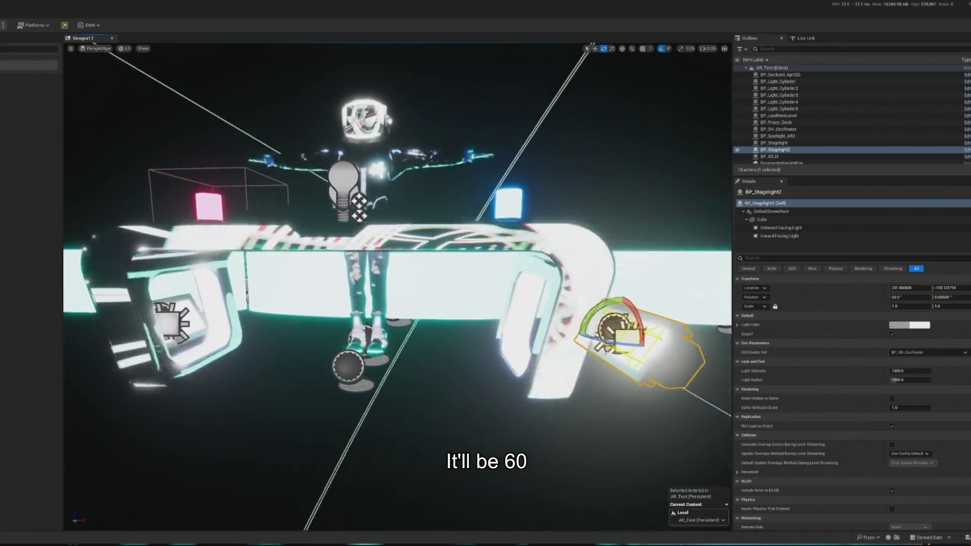
{"action": "left_click", "coordinate": [2, 25]}
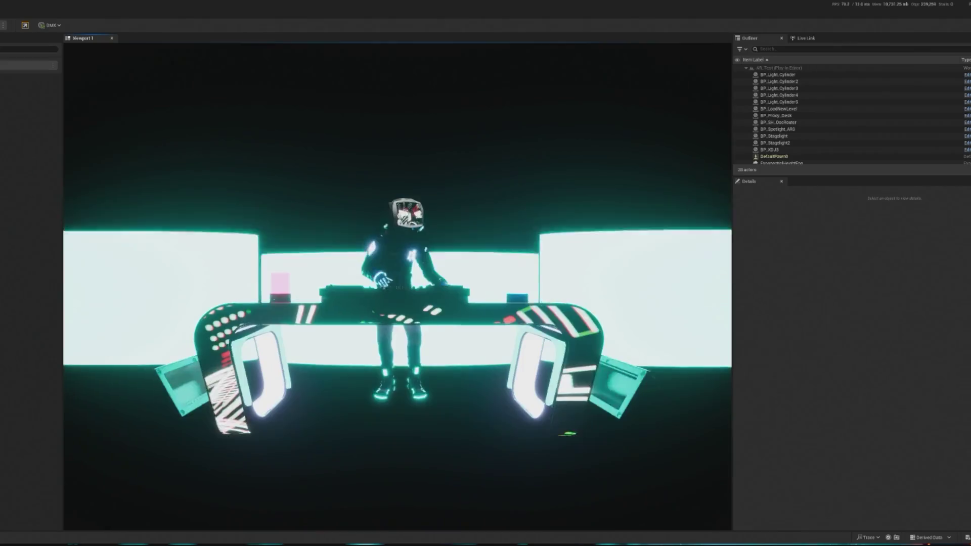
{"action": "key", "text": "Escape"}
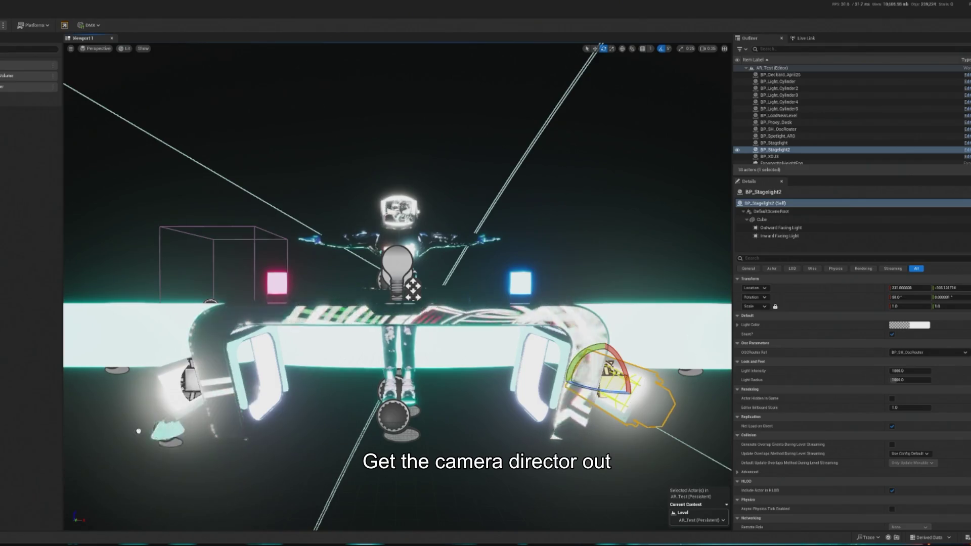
Place a camera director and a camera, raising the camera and turning it toward the DJ desk.
{"action": "left_click_drag", "start_coordinate": [139, 431], "coordinate": [82, 390]}
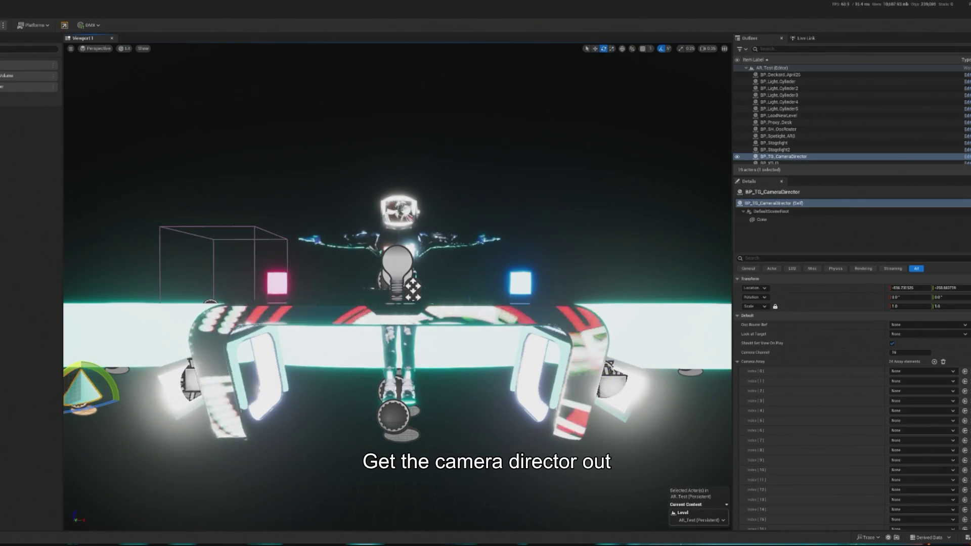
{"action": "type", "text": "camera"}
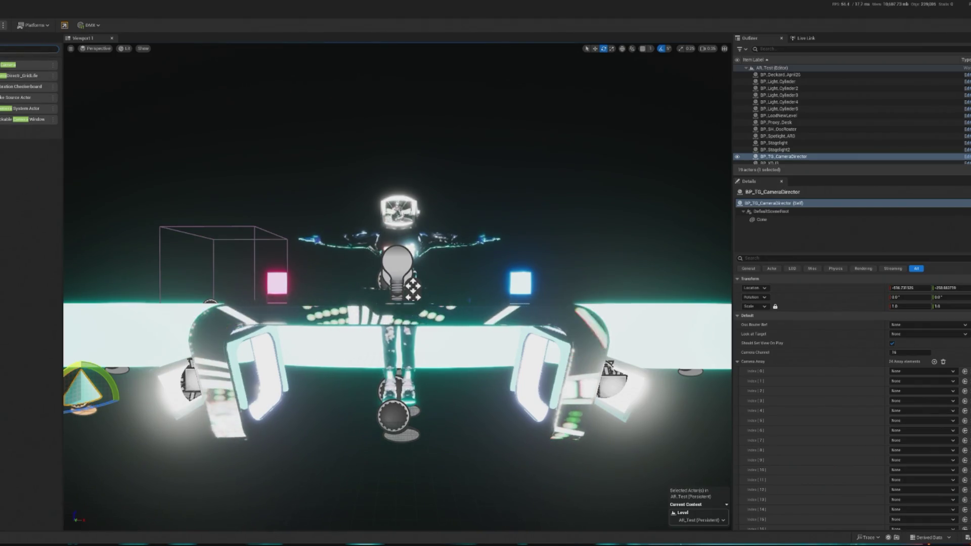
{"action": "mouse_move", "coordinate": [412, 290]}
{"action": "left_mouse_down"}
{"action": "mouse_move", "coordinate": [335, 445]}
{"action": "mouse_move", "coordinate": [386, 482]}
{"action": "left_mouse_up"}
{"action": "scroll", "coordinate": [474, 504], "scroll_direction": "up", "scroll_amount": 5}
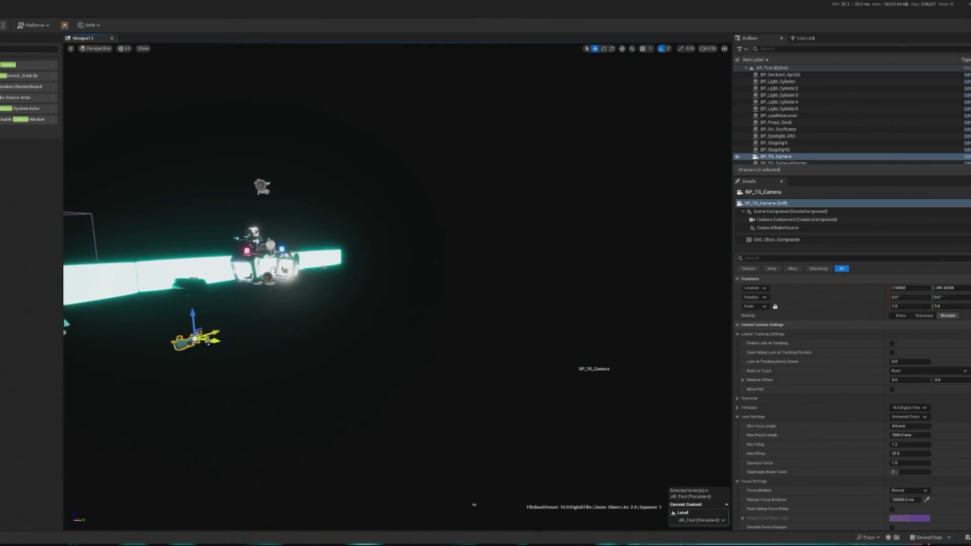
{"action": "left_click_drag", "start_coordinate": [439, 339], "coordinate": [424, 230]}
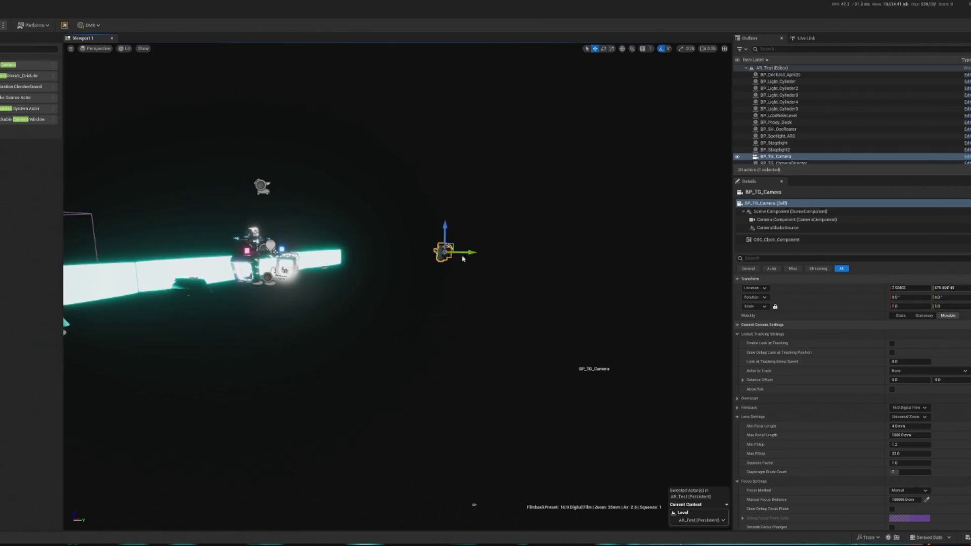
{"action": "key", "text": "f"}
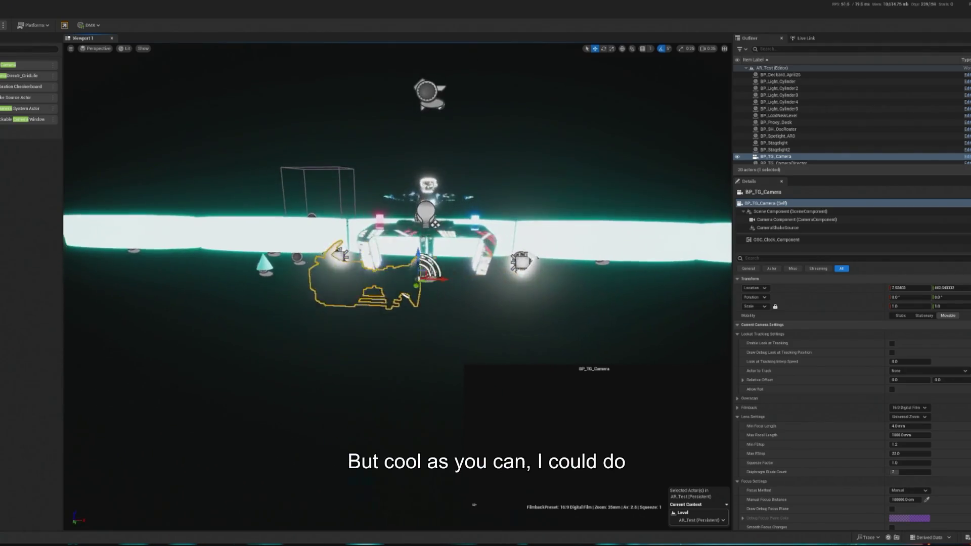
{"action": "key", "text": "e"}
{"action": "mouse_move", "coordinate": [443, 279]}
{"action": "left_mouse_down"}
{"action": "mouse_move", "coordinate": [320, 285]}
{"action": "mouse_move", "coordinate": [342, 269]}
{"action": "mouse_move", "coordinate": [383, 277]}
{"action": "left_mouse_up"}
{"action": "key", "text": "w"}
Select the BP_TG_lookAtObject look-at target in the scene.
{"action": "scroll", "coordinate": [383, 277], "scroll_direction": "up", "scroll_amount": 3}
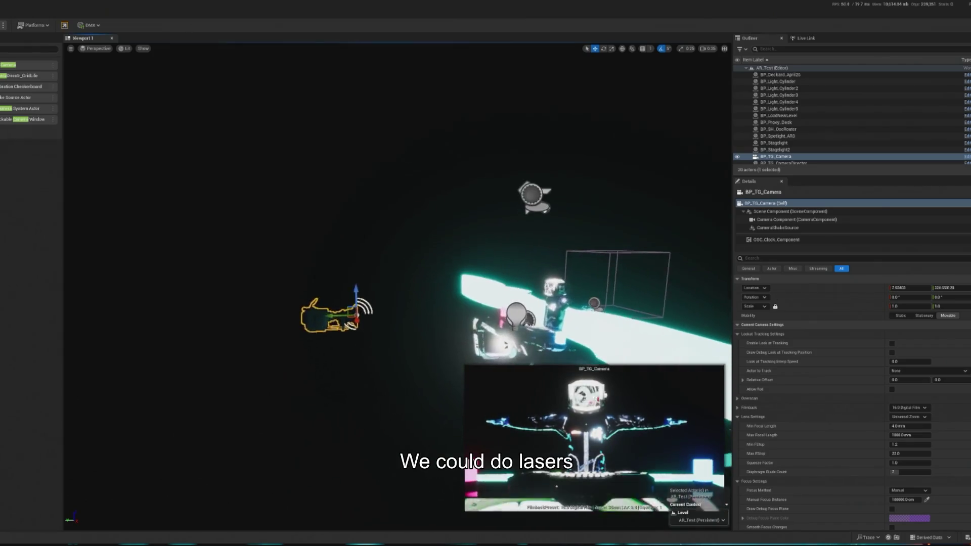
{"action": "type", "text": "d"}
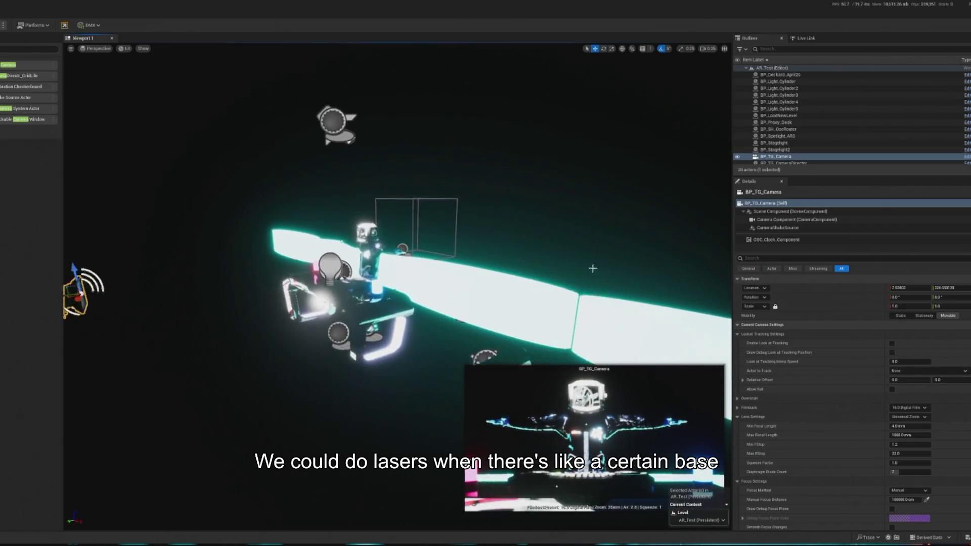
{"action": "type", "text": "sky"}
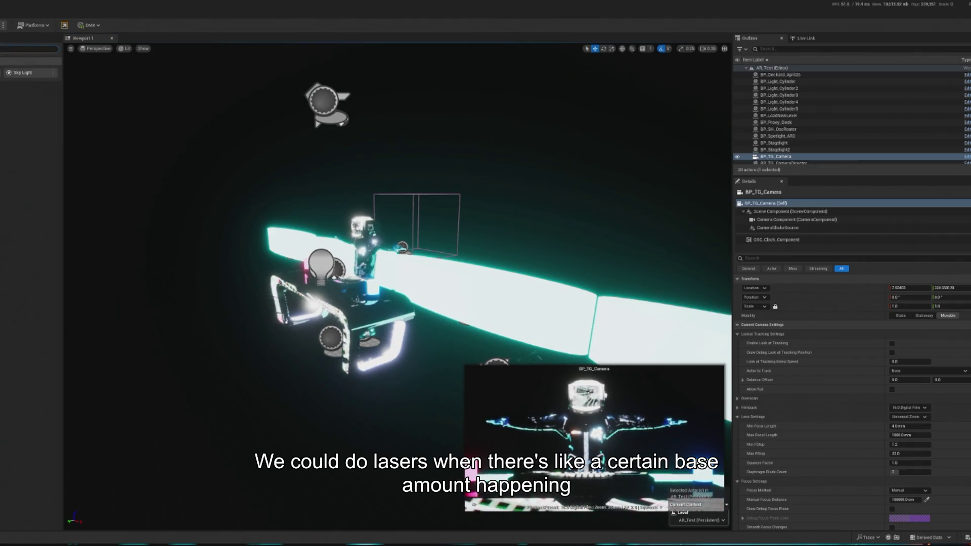
{"action": "type", "text": "l"}
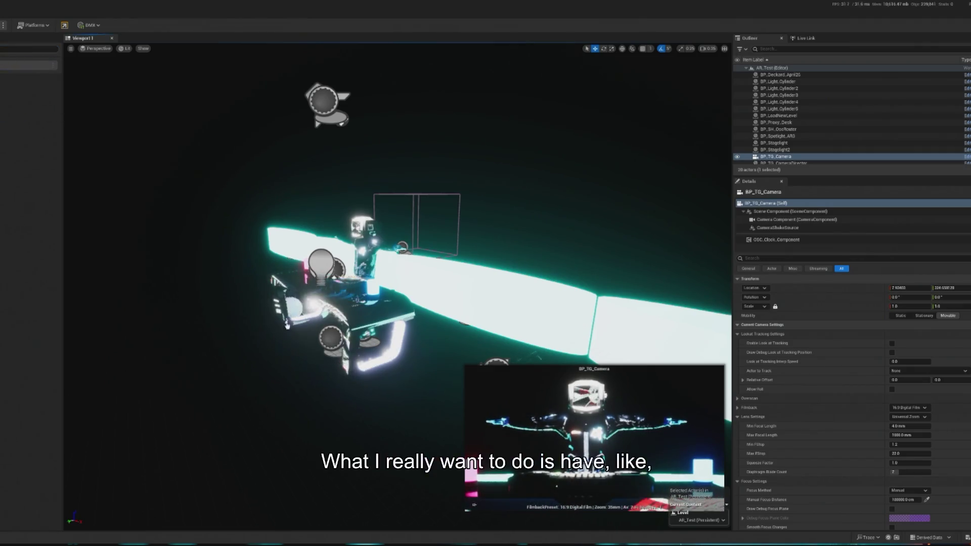
{"action": "left_click", "coordinate": [294, 344]}
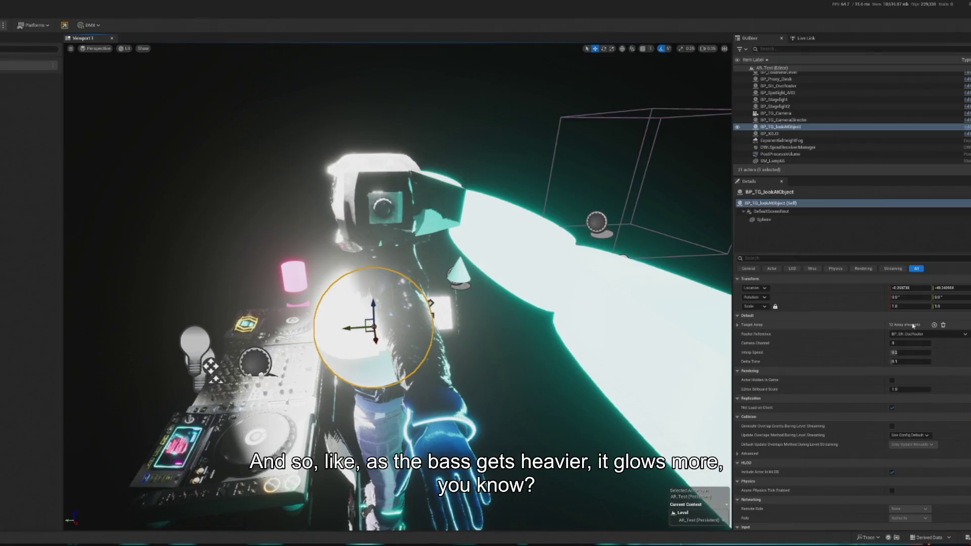
Shrink the look-at sphere to half size and make BP_TG_Camera track it with look-at tracking on.
{"action": "left_click_drag", "start_coordinate": [917, 305], "coordinate": [17, 175]}
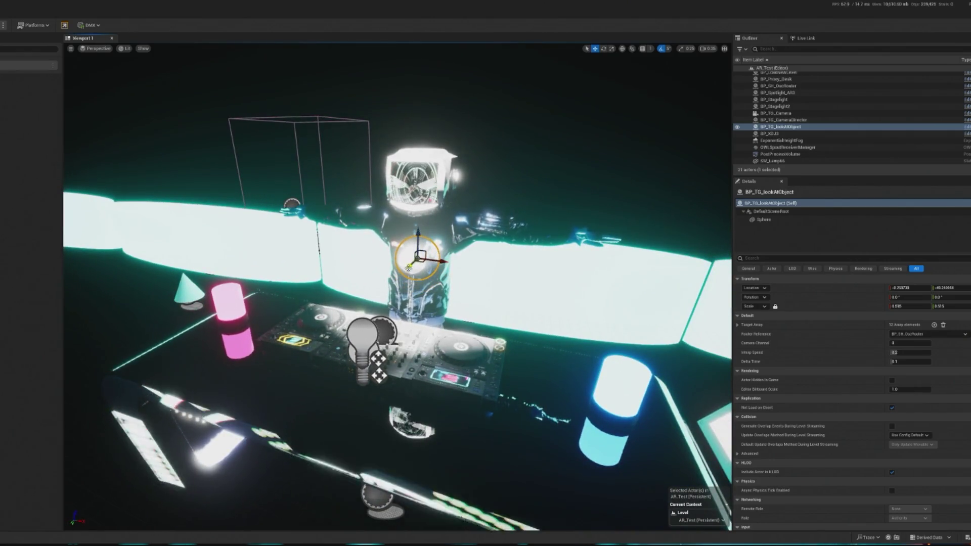
{"action": "left_click_drag", "start_coordinate": [264, 281], "coordinate": [60, 282]}
{"action": "left_click", "coordinate": [316, 275]}
{"action": "left_click", "coordinate": [928, 371]}
{"action": "left_click", "coordinate": [919, 393]}
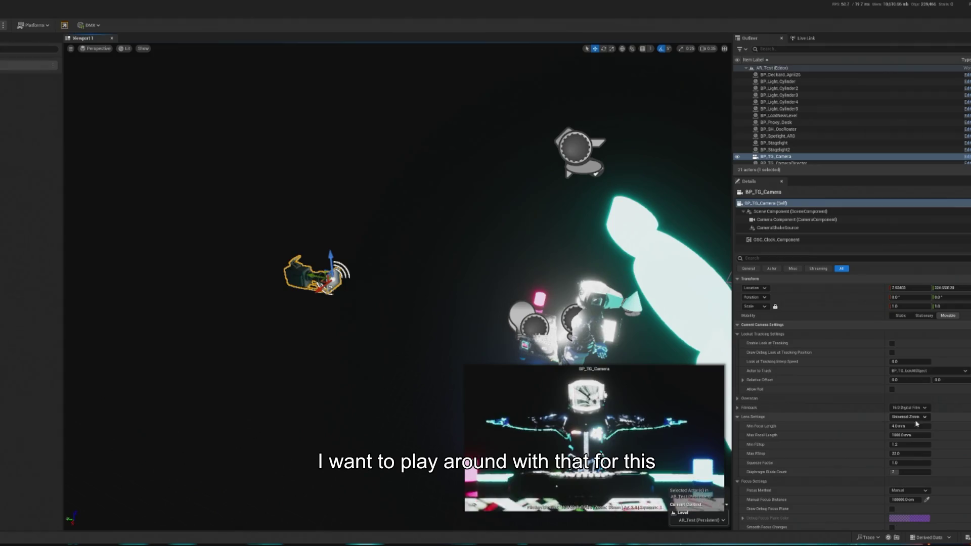
{"action": "left_click", "coordinate": [892, 343]}
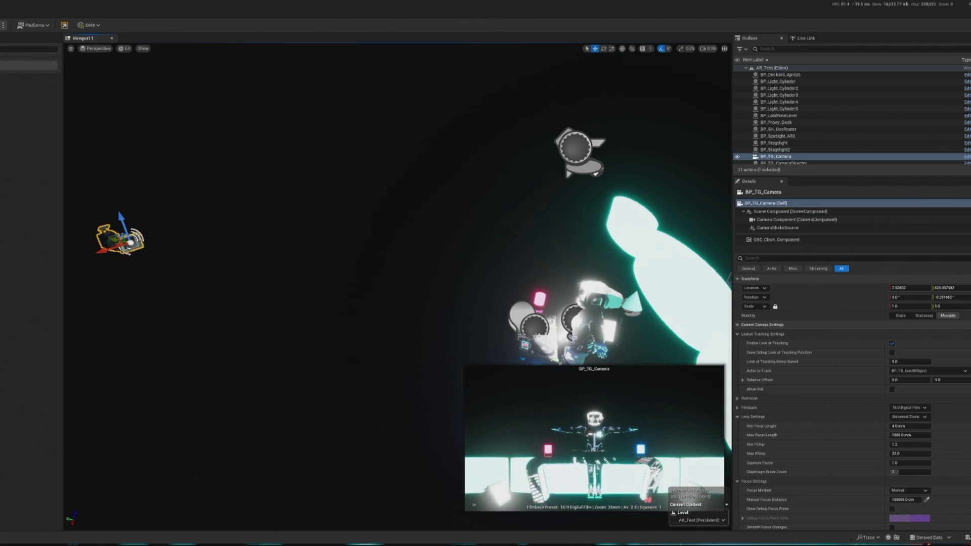
Run a quick play test, stop it, and close the message log.
{"action": "key", "text": "alt+p"}
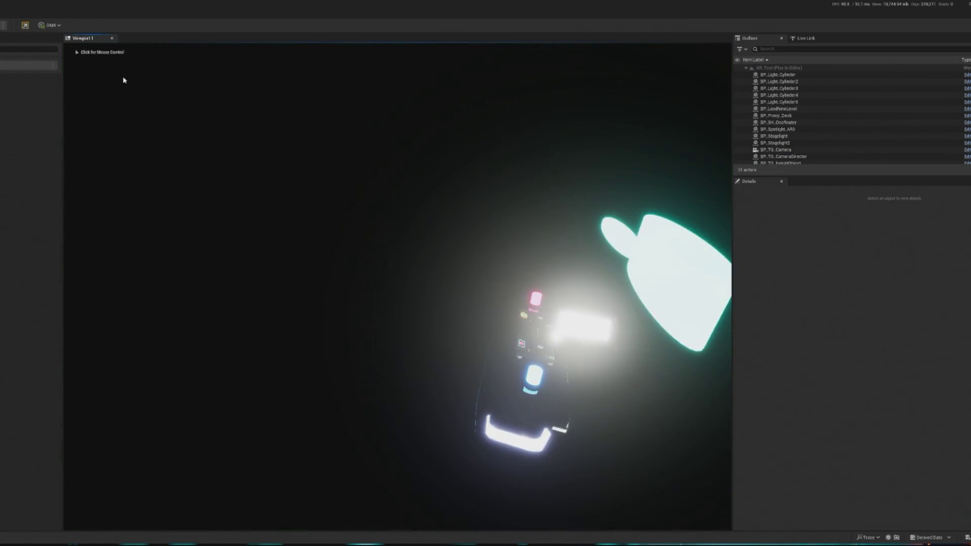
{"action": "key", "text": "Escape"}
{"action": "left_click", "coordinate": [174, 8]}
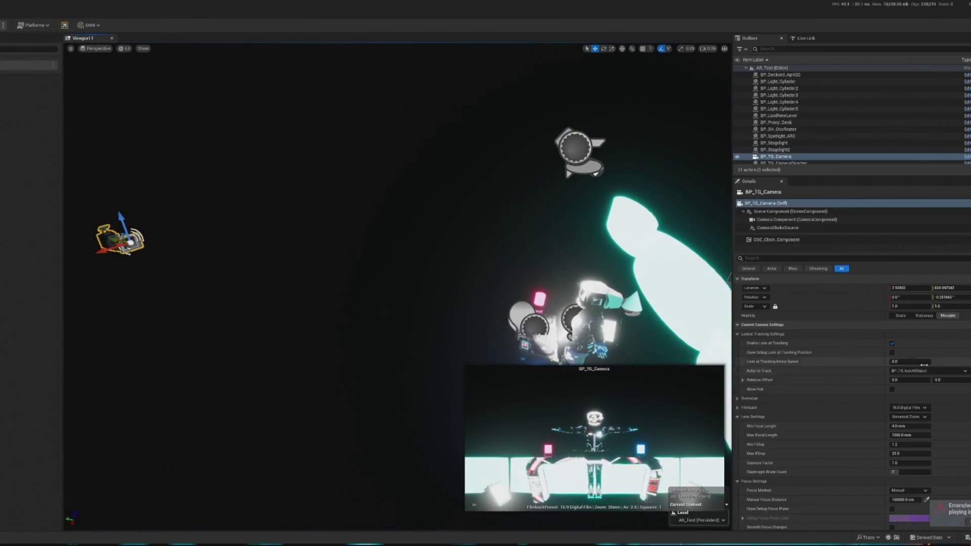
Assign BP_TG_Camera to the camera director's index 0 slot and test it in play mode.
{"action": "left_click", "coordinate": [795, 163]}
{"action": "left_click", "coordinate": [916, 371]}
{"action": "left_click", "coordinate": [924, 455]}
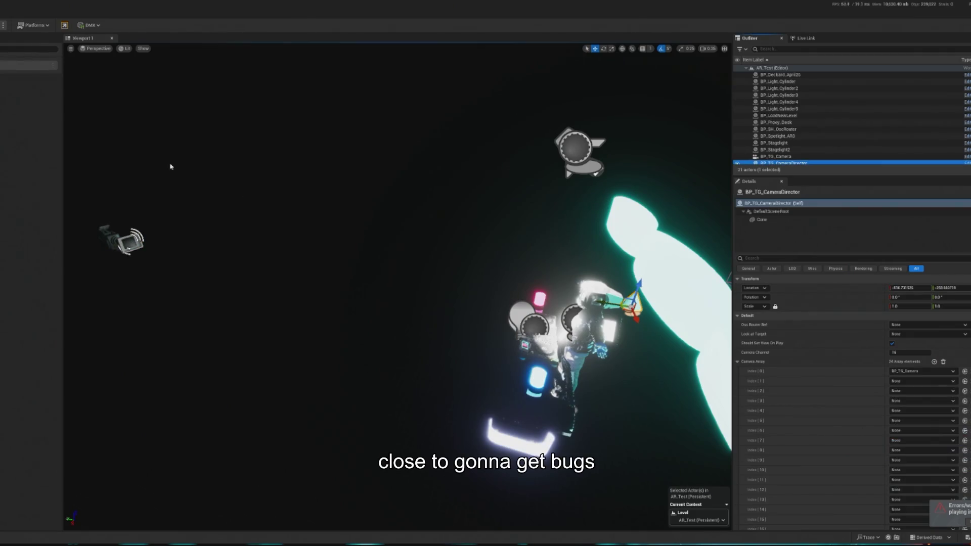
{"action": "key", "text": "alt+p"}
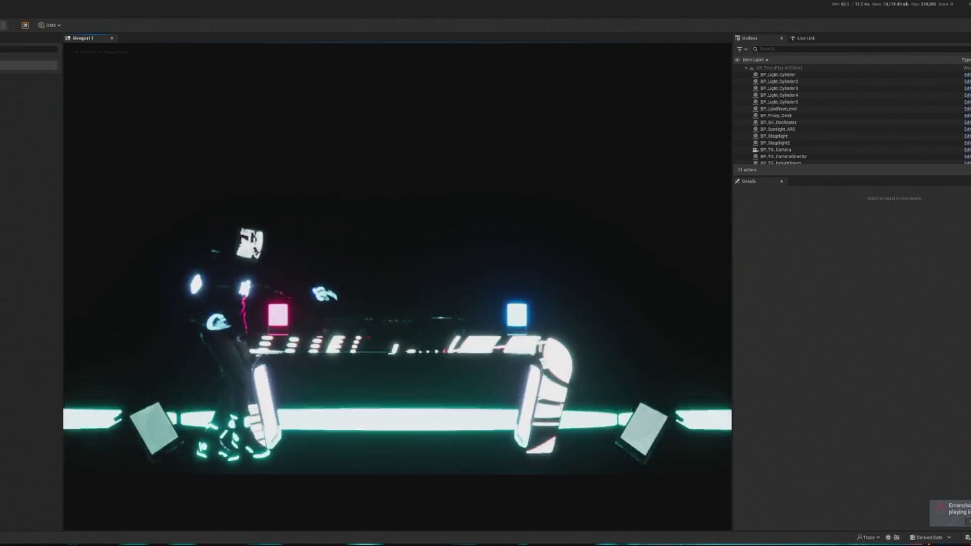
{"action": "key", "text": "shift+F1"}
{"action": "key", "text": "Escape"}
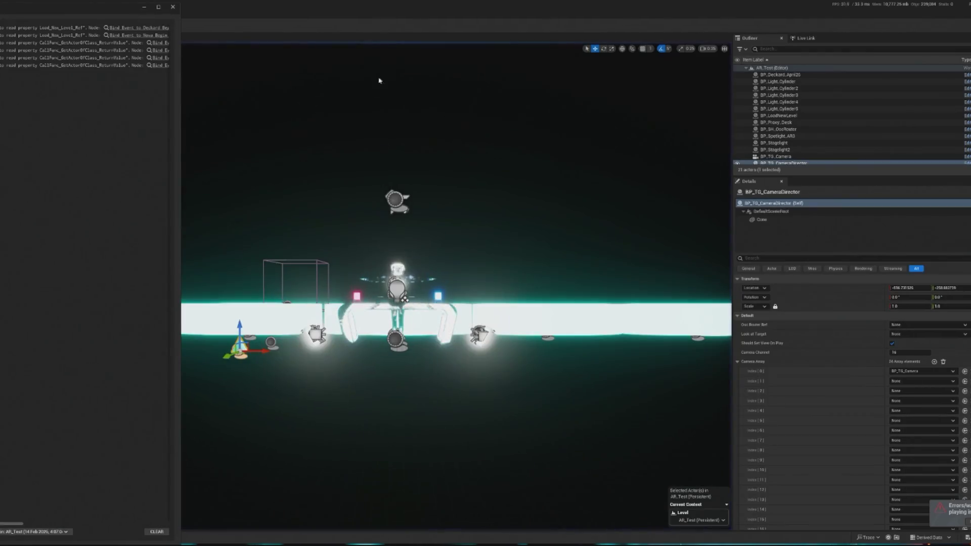
Set BP_TG_Camera's focus method to Disable and run the level through the tracking camera.
{"action": "left_click", "coordinate": [174, 8]}
{"action": "left_click", "coordinate": [776, 157]}
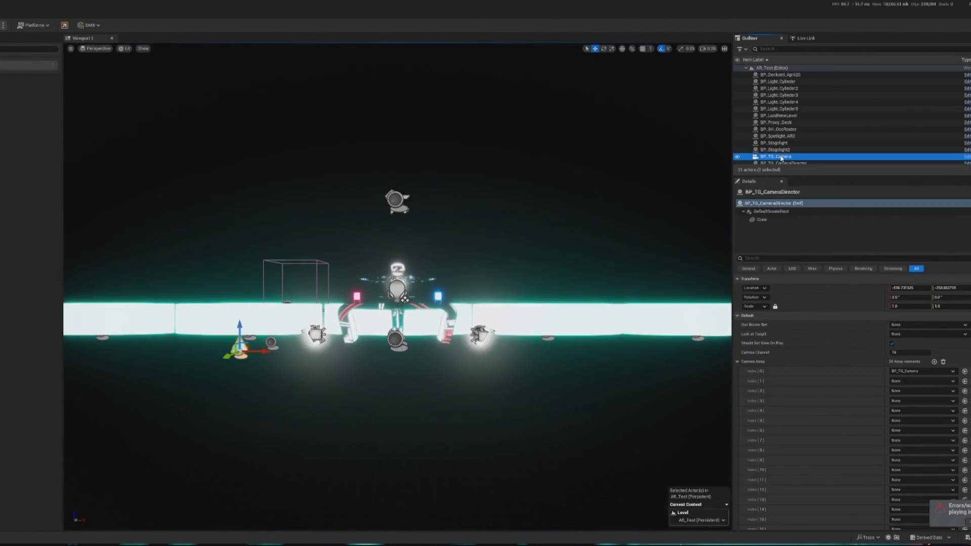
{"action": "scroll", "coordinate": [910, 445], "scroll_direction": "down", "scroll_amount": 5}
{"action": "left_click", "coordinate": [910, 426]}
{"action": "left_click", "coordinate": [905, 445]}
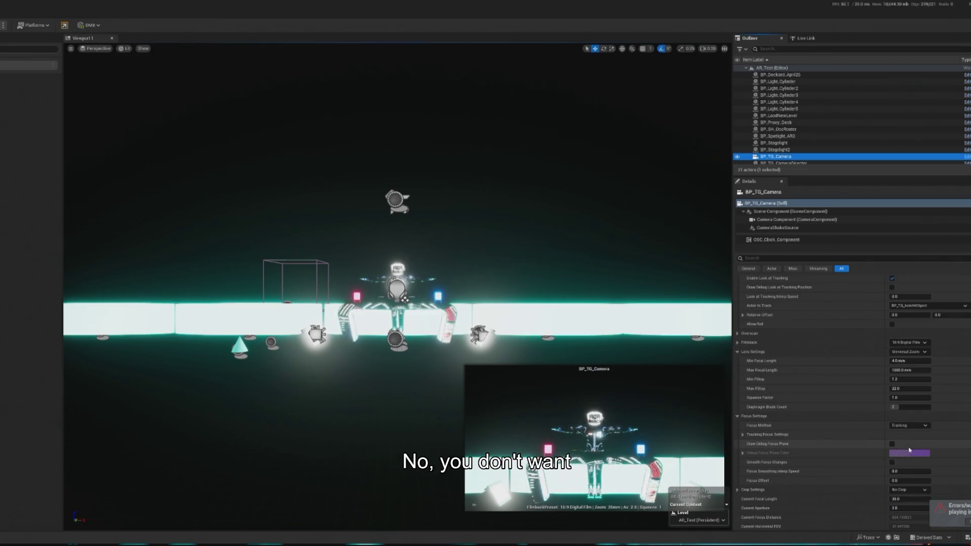
{"action": "left_click", "coordinate": [910, 427]}
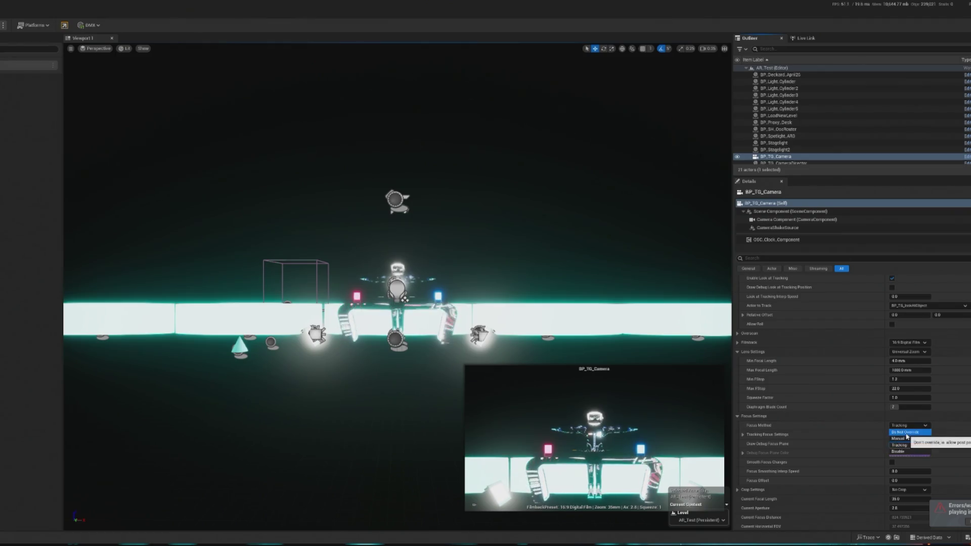
{"action": "left_click", "coordinate": [899, 432]}
{"action": "left_click", "coordinate": [911, 426]}
{"action": "left_click", "coordinate": [905, 452]}
{"action": "key", "text": "alt+p"}
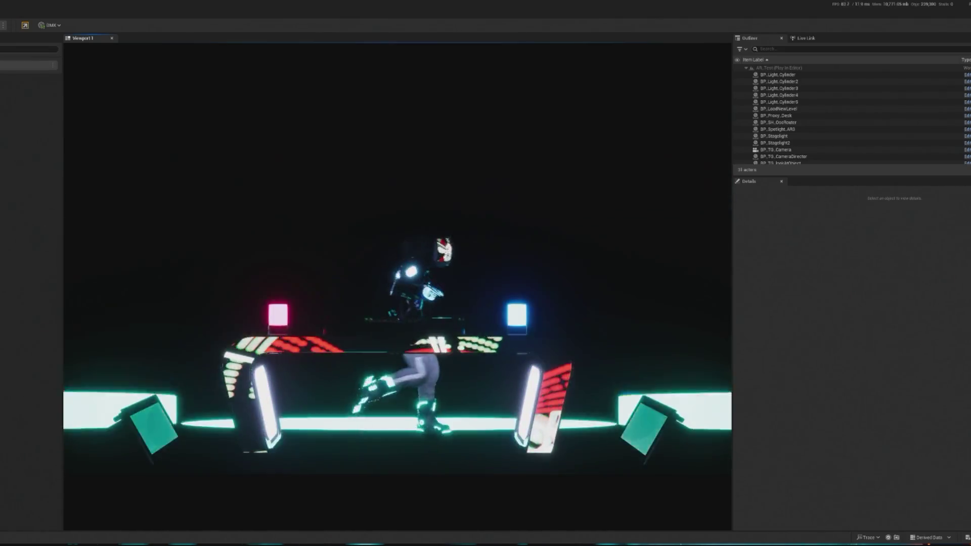
{"action": "key", "text": "shift+F1"}
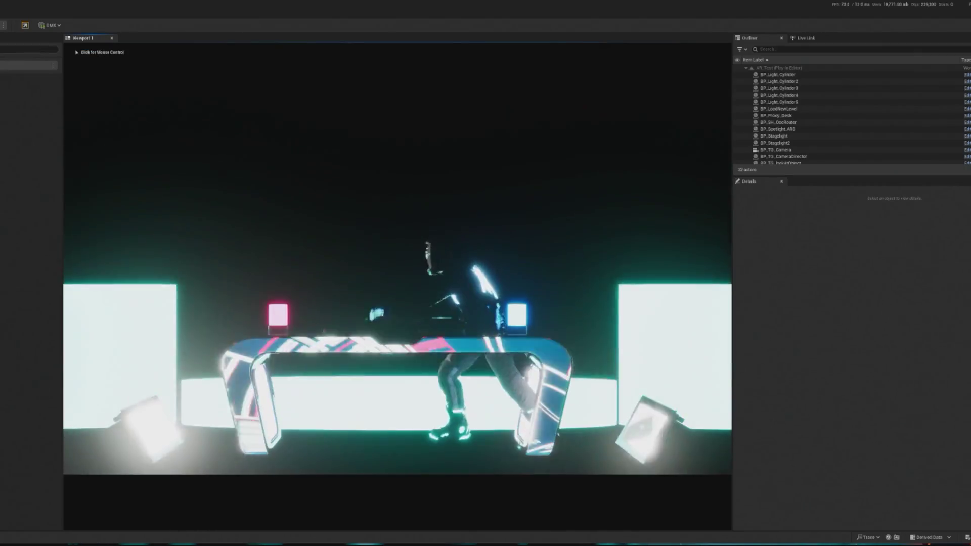
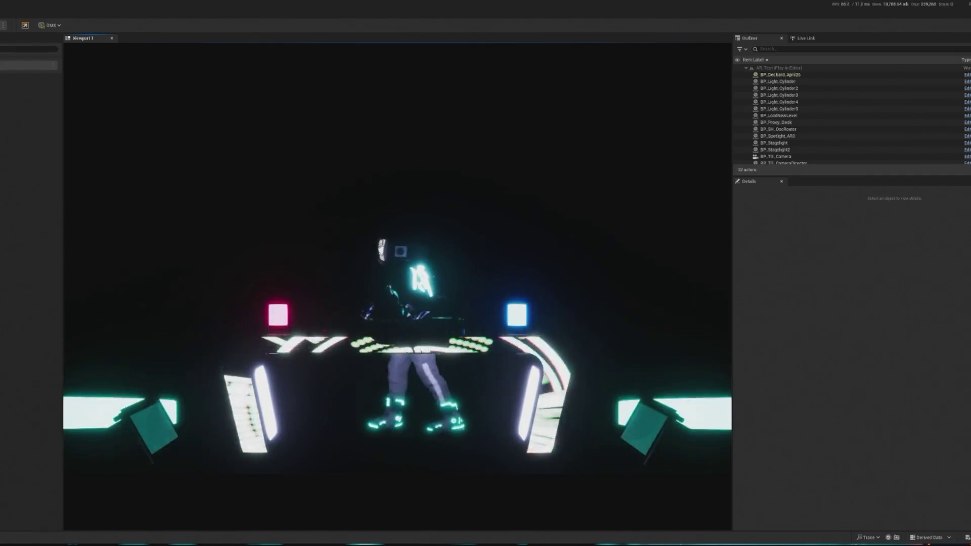
Play-test AR_Test, eject with F8 to a free wide view of the DJ stage, then stop.
{"action": "left_click", "coordinate": [206, 202]}
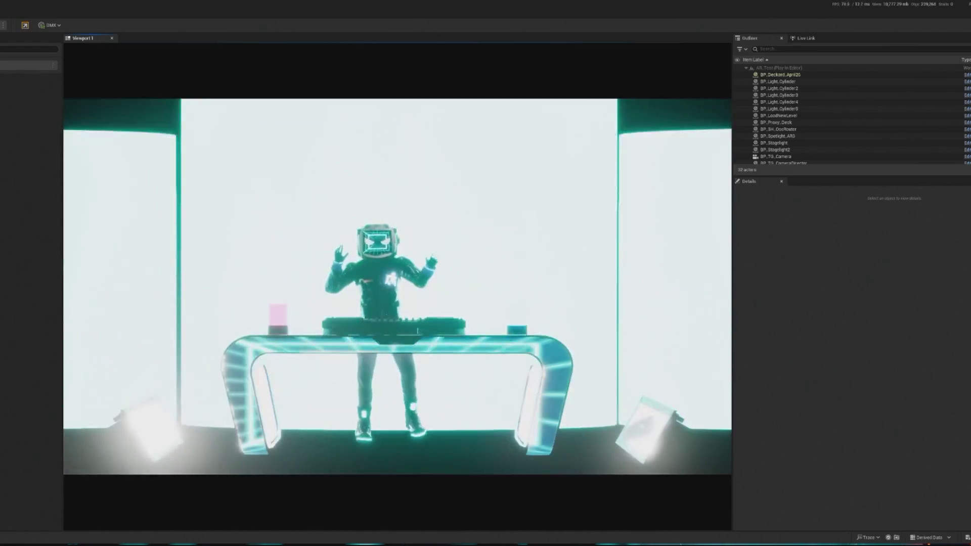
{"action": "key", "text": "F8"}
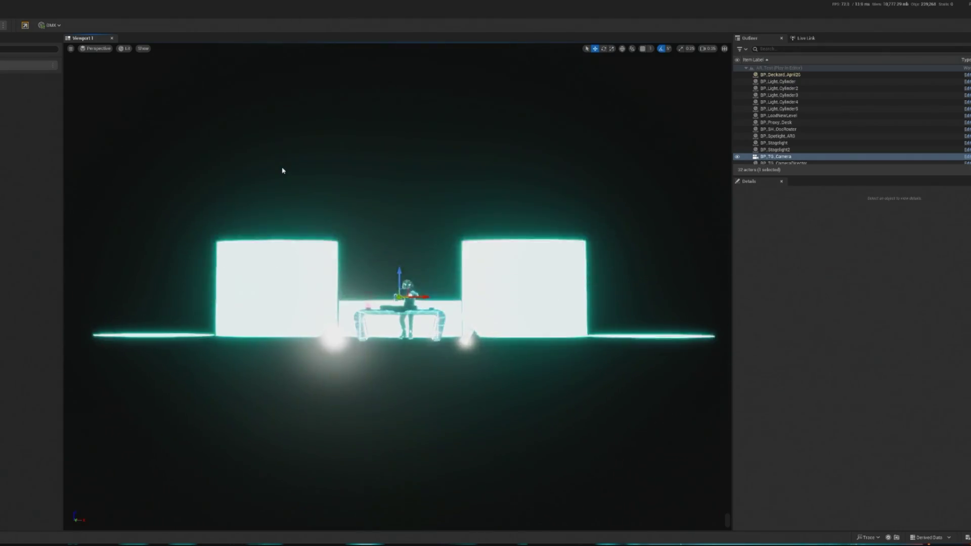
{"action": "key", "text": "Escape"}
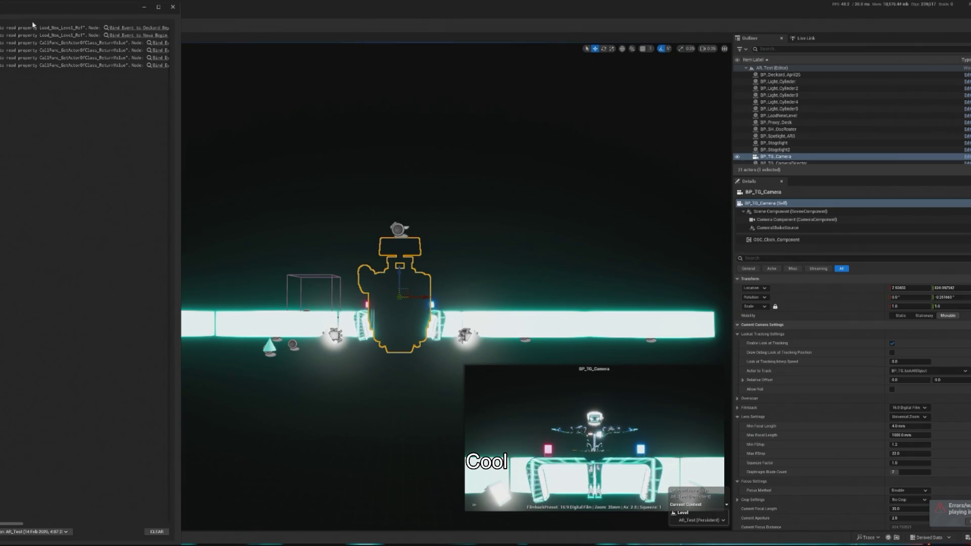
Close the Output Log and orbit the penthouse viewport down onto the DJ corner.
{"action": "left_click", "coordinate": [171, 8]}
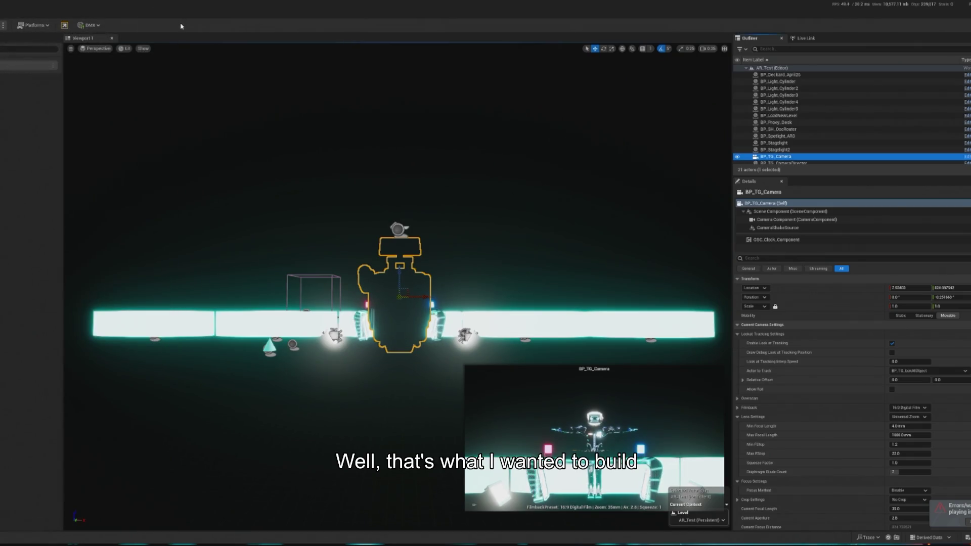
{"action": "left_click_drag", "start_coordinate": [241, 162], "coordinate": [217, 169]}
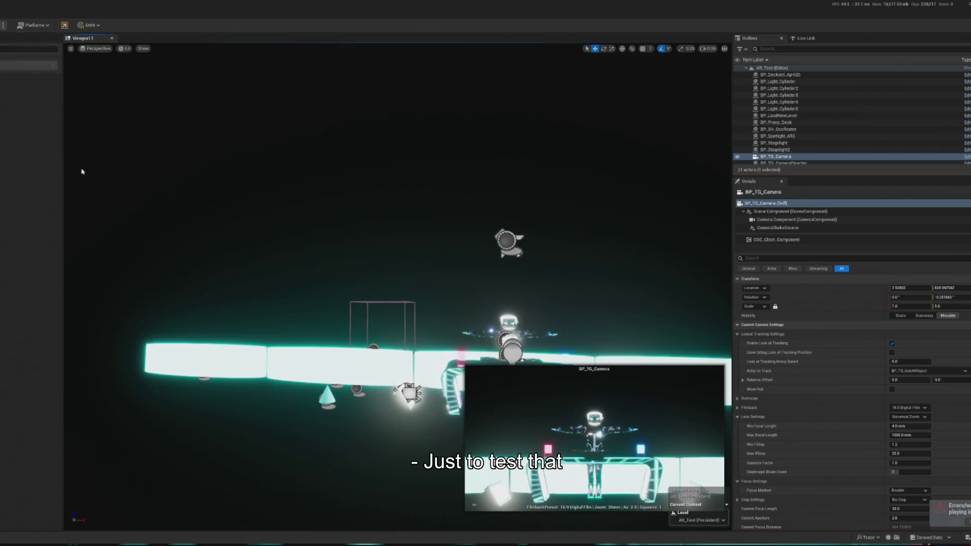
{"action": "left_click", "coordinate": [200, 230]}
{"action": "mouse_move", "coordinate": [200, 230]}
{"action": "left_mouse_down"}
{"action": "mouse_move", "coordinate": [199, 217]}
{"action": "mouse_move", "coordinate": [203, 235]}
{"action": "left_mouse_up"}
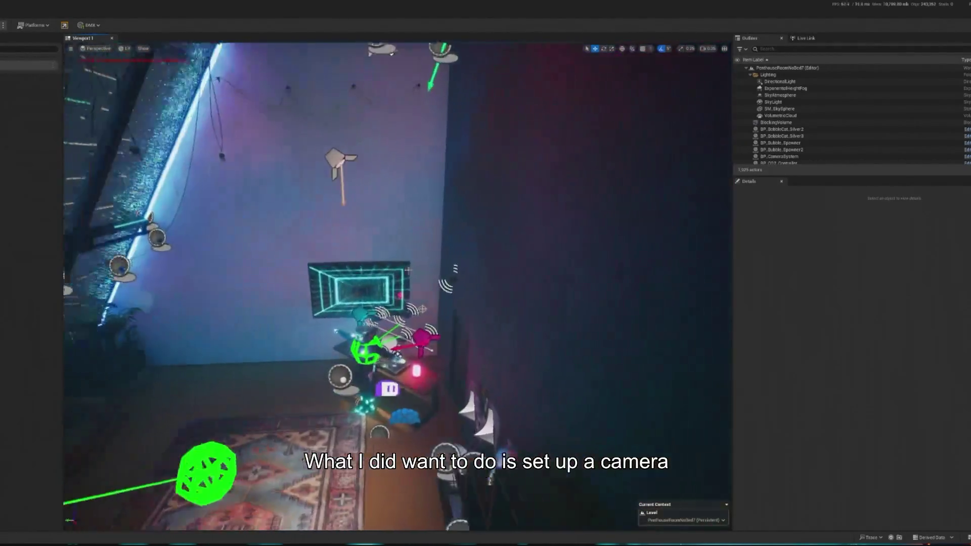
Inspect BP_TG_Camera5, the camera beside the TV, and the dancing crowd spawner in the viewport.
{"action": "left_click", "coordinate": [438, 282]}
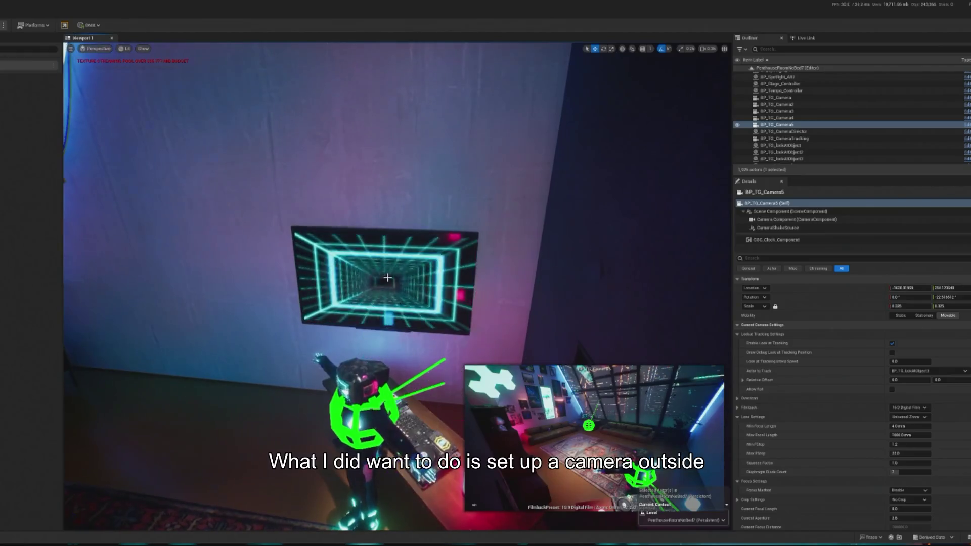
{"action": "left_click_drag", "start_coordinate": [456, 291], "coordinate": [455, 324]}
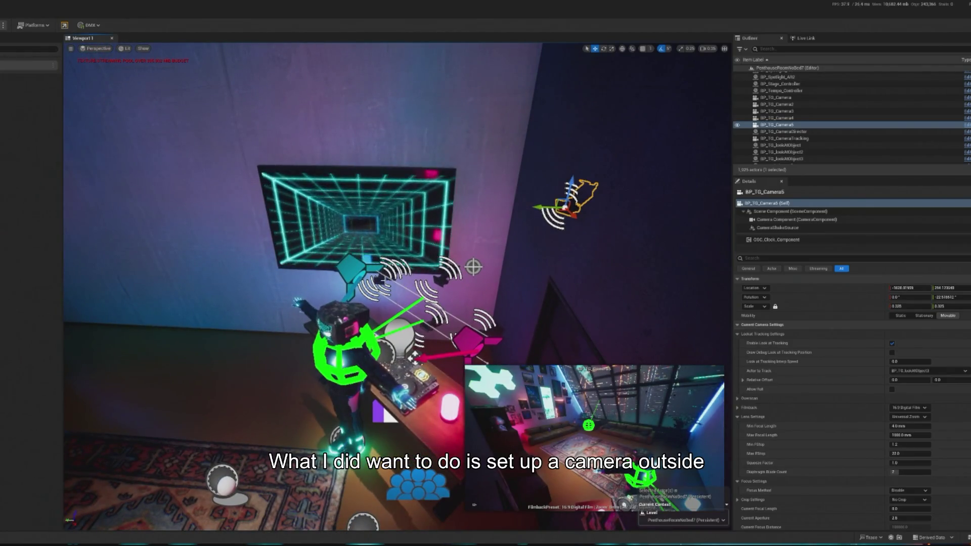
{"action": "left_click", "coordinate": [383, 280]}
{"action": "scroll", "coordinate": [547, 281], "scroll_direction": "down", "scroll_amount": 5}
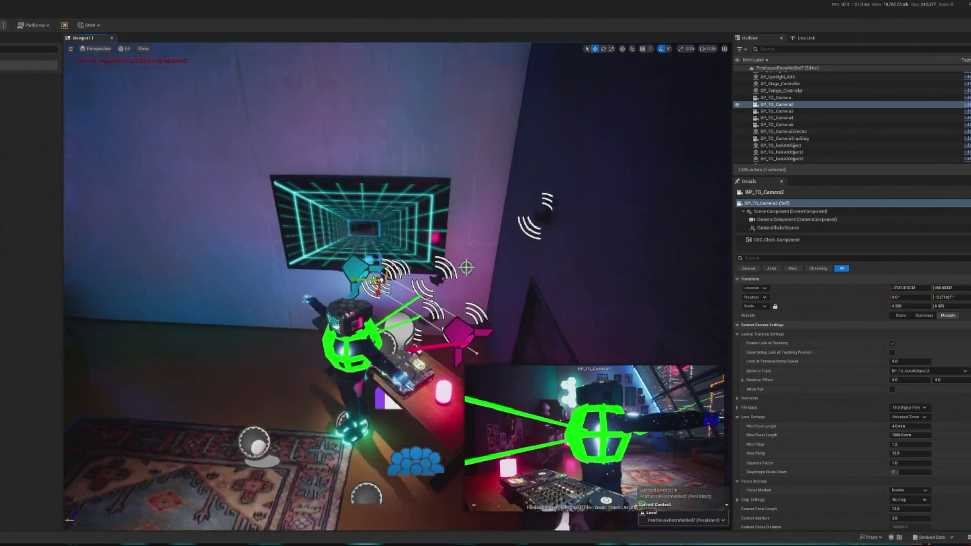
{"action": "left_click", "coordinate": [412, 400]}
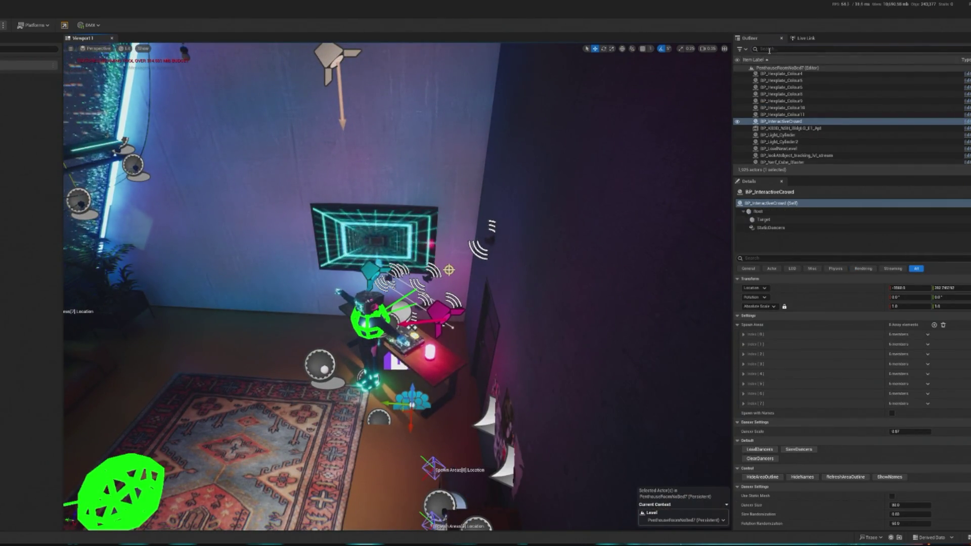
Filter the Outliner for cameras, focus BP_CameraSystem, and select its OnDecksPan spline.
{"action": "type", "text": "camwr"}
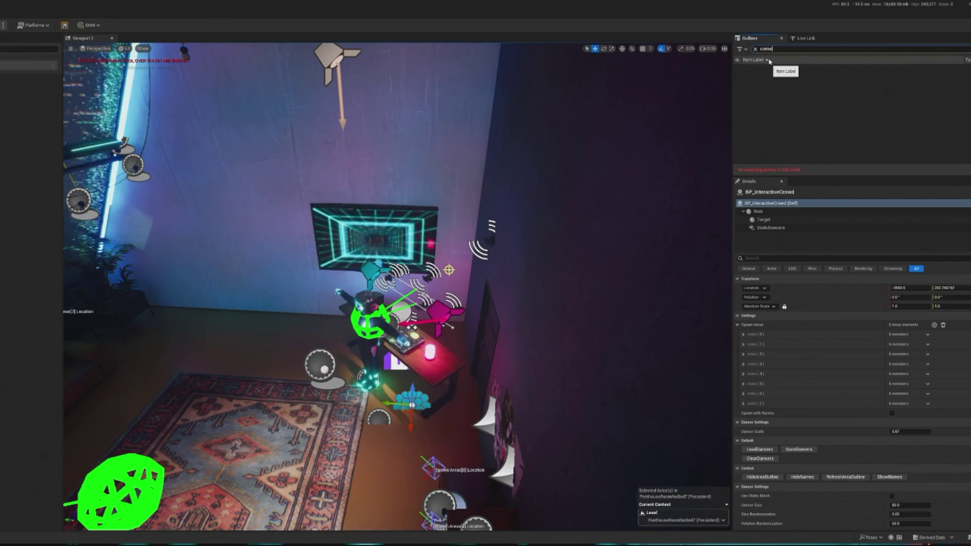
{"action": "double_click", "coordinate": [782, 74]}
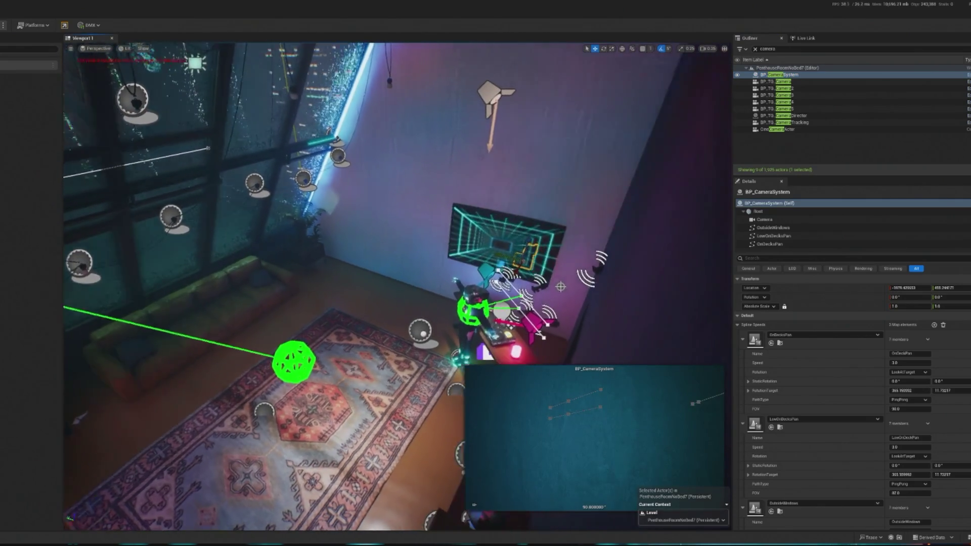
{"action": "left_click", "coordinate": [799, 244]}
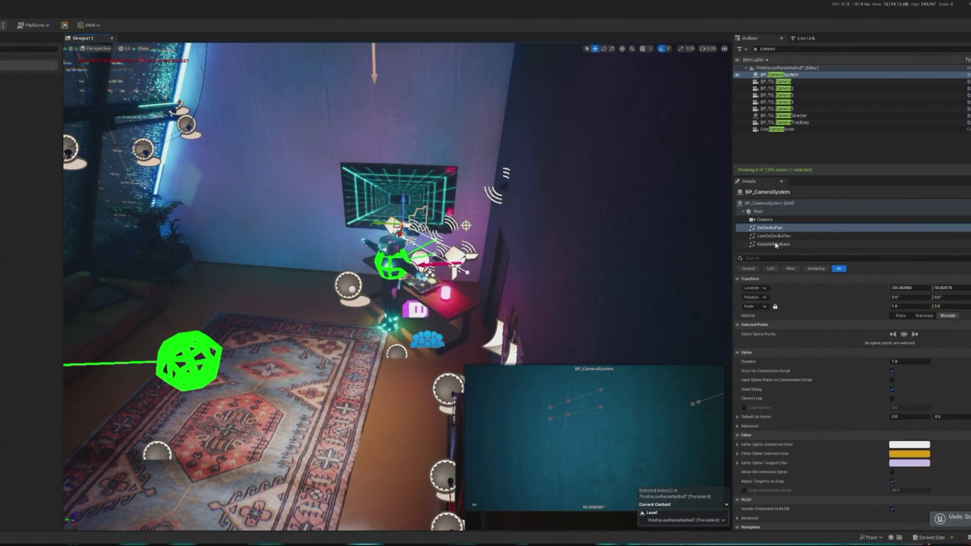
Undo the last change and duplicate the OutsideWindows spline into a new OutsideWindows1 copy.
{"action": "key", "text": "ctrl+z"}
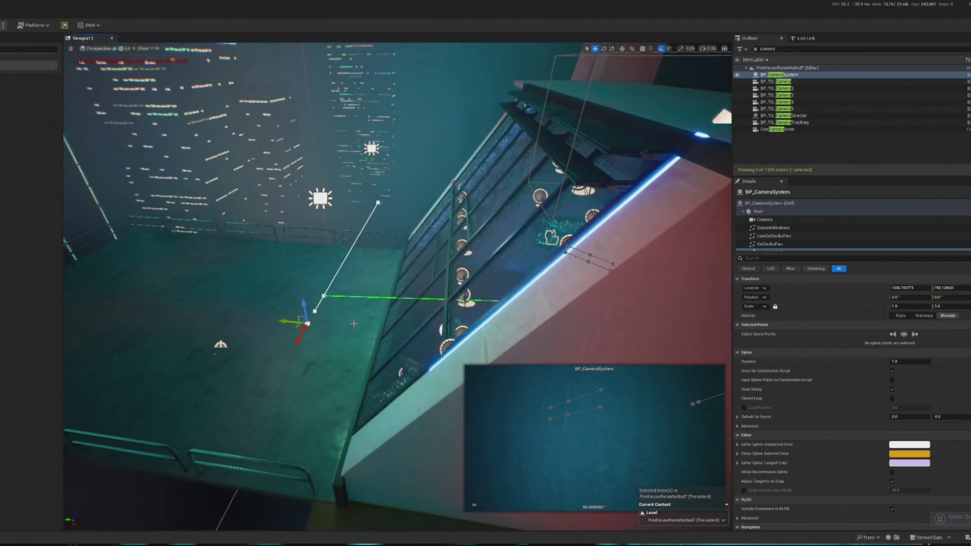
{"action": "key", "text": "ctrl+d"}
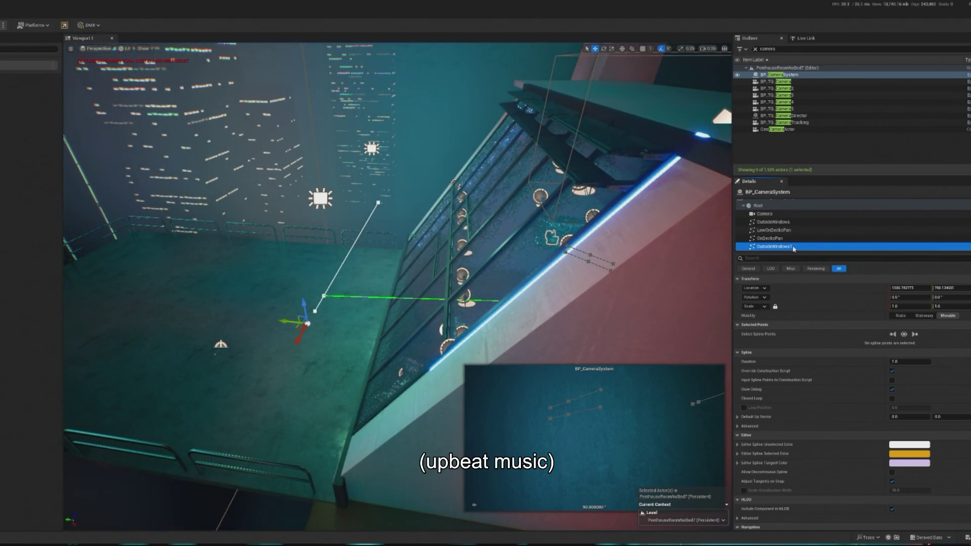
{"action": "right_click", "coordinate": [795, 249]}
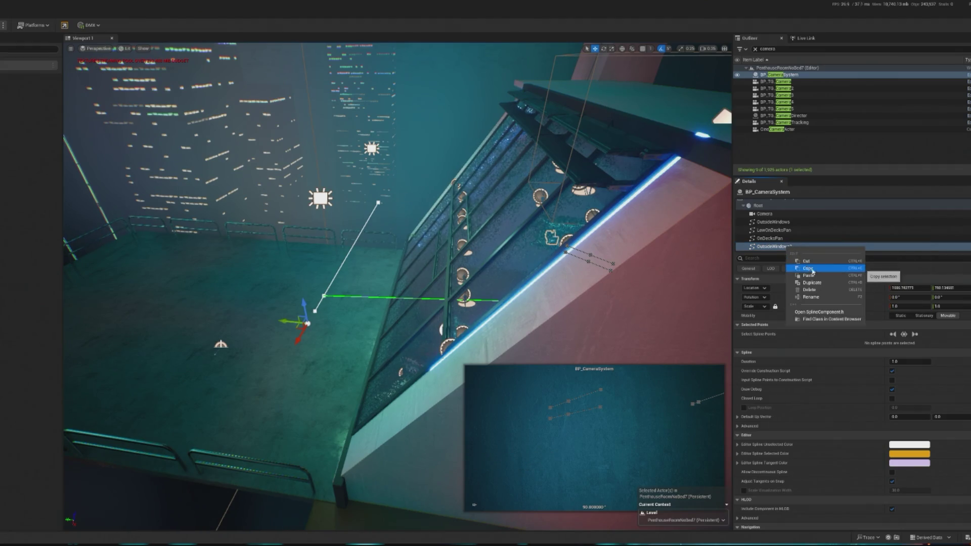
{"action": "left_click", "coordinate": [767, 247]}
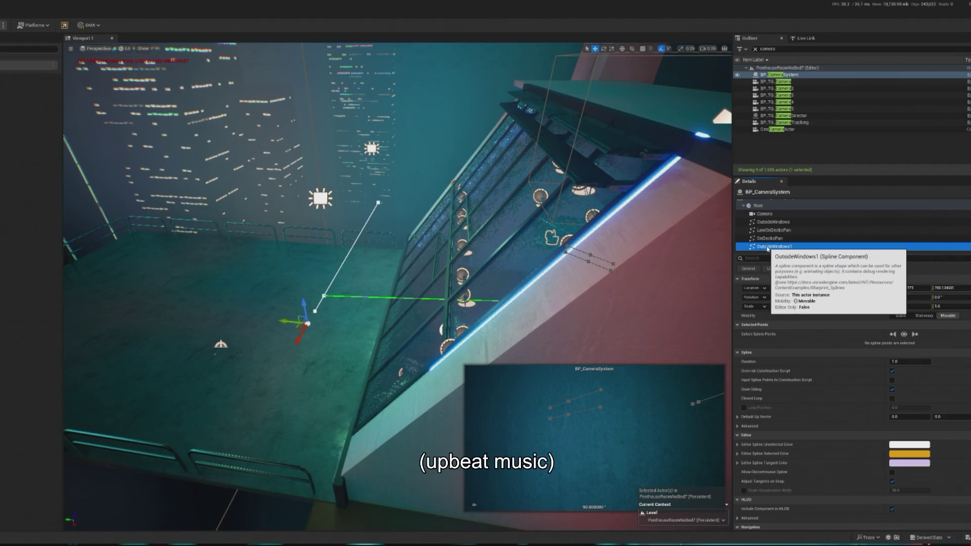
{"action": "right_click", "coordinate": [772, 249]}
{"action": "left_click", "coordinate": [792, 297]}
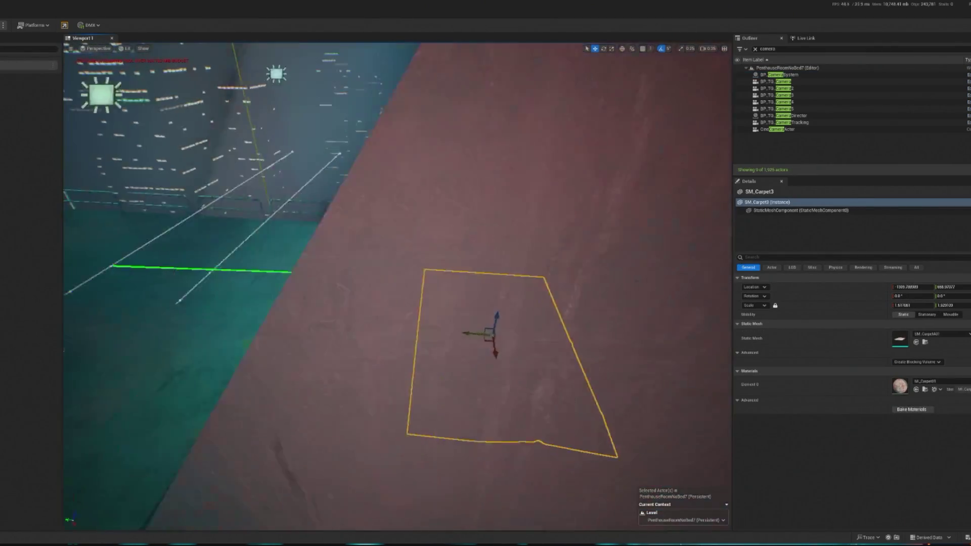
Refresh BP_CameraSystem's spline settings so the Balcony track is added.
{"action": "left_click", "coordinate": [286, 297]}
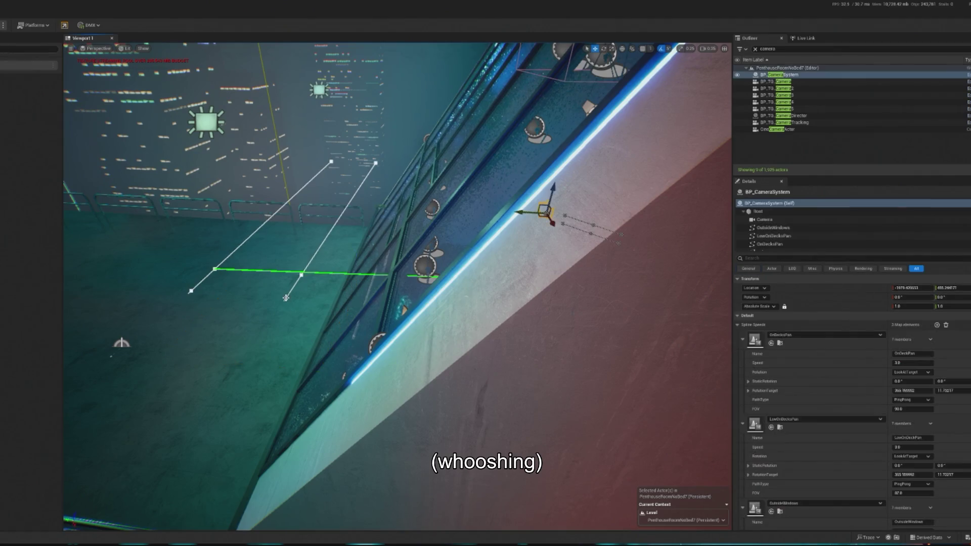
{"action": "scroll", "coordinate": [877, 455], "scroll_direction": "down", "scroll_amount": 5}
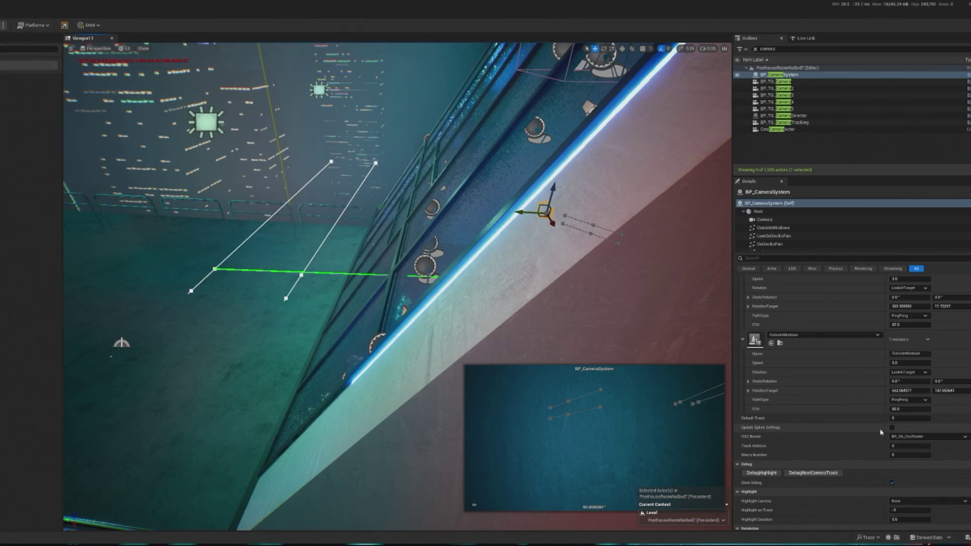
{"action": "left_click", "coordinate": [892, 430]}
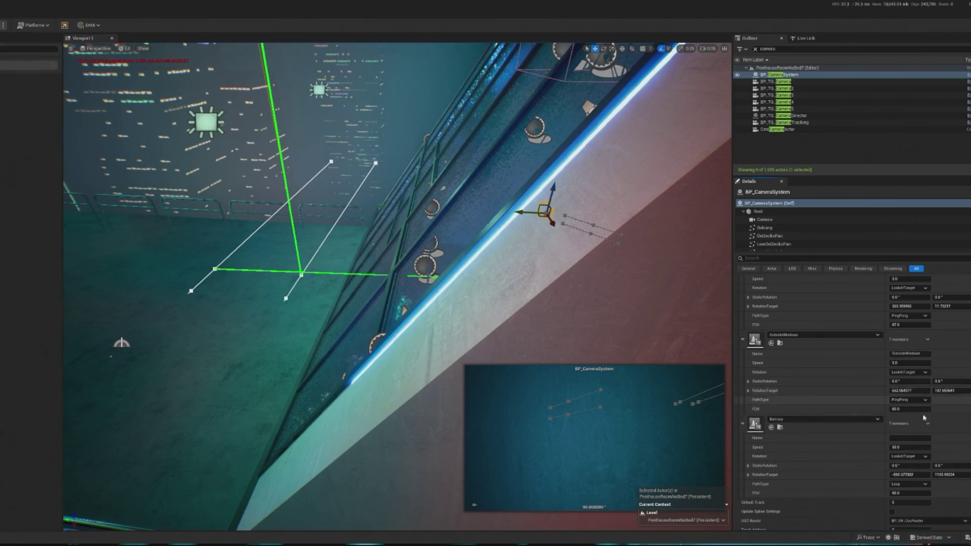
Aim the Balcony rotation target over the balcony, set its FOV to 100, and play-test.
{"action": "mouse_move", "coordinate": [966, 474]}
{"action": "left_mouse_down"}
{"action": "mouse_move", "coordinate": [912, 473]}
{"action": "mouse_move", "coordinate": [922, 474]}
{"action": "left_mouse_up"}
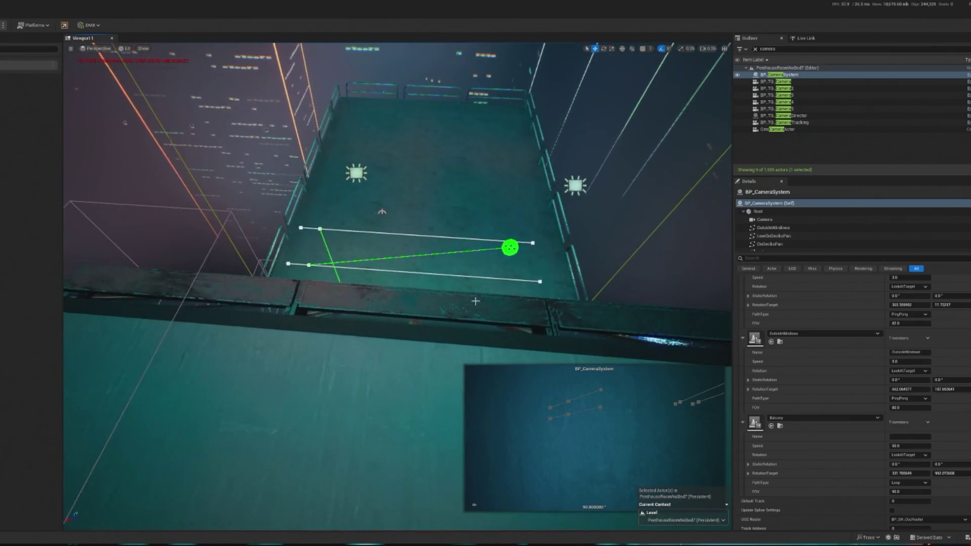
{"action": "mouse_move", "coordinate": [922, 474]}
{"action": "left_mouse_down"}
{"action": "mouse_move", "coordinate": [930, 473]}
{"action": "mouse_move", "coordinate": [903, 474]}
{"action": "mouse_move", "coordinate": [956, 474]}
{"action": "left_mouse_up"}
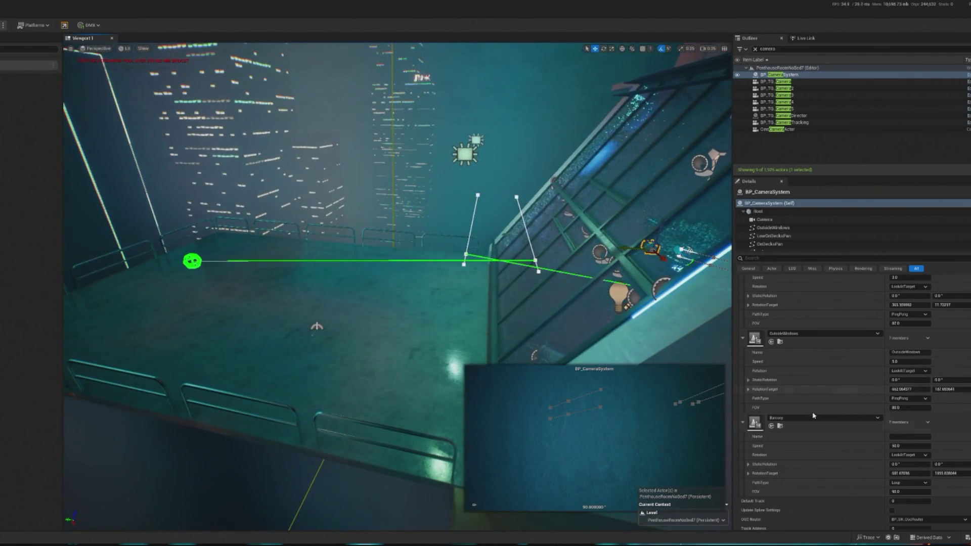
{"action": "left_click", "coordinate": [927, 492]}
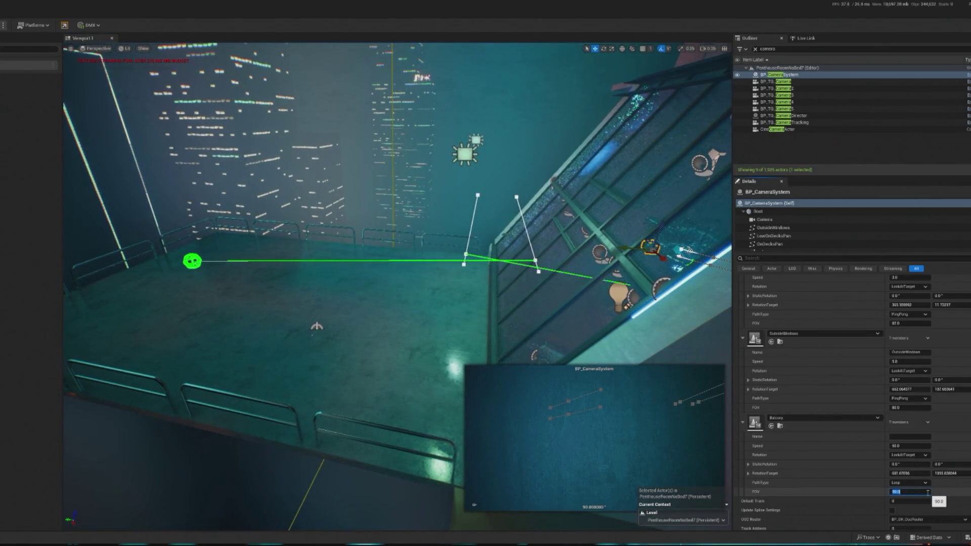
{"action": "type", "text": "100"}
{"action": "key", "text": "Return"}
{"action": "key", "text": "alt+p"}
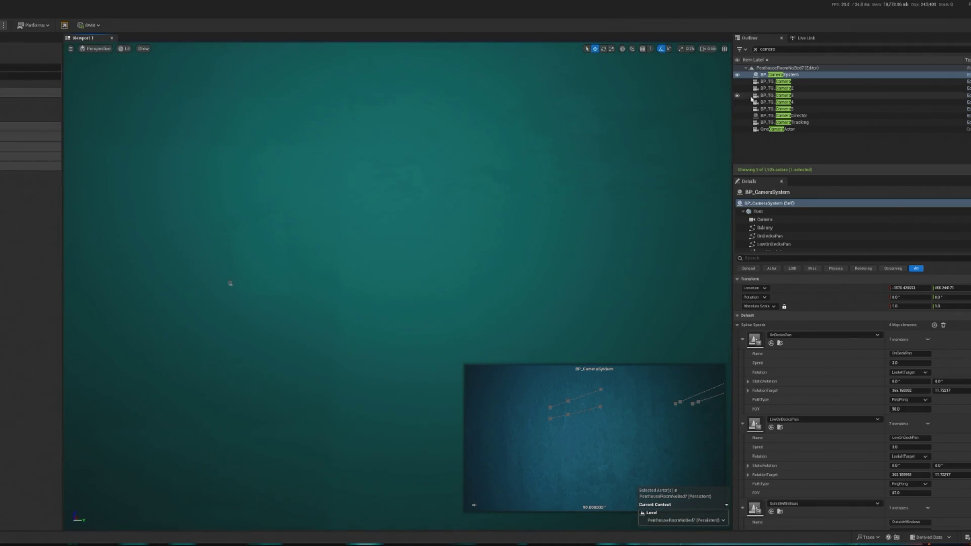
Focus on BP_TG_Camera4 and select the camera system's spline point.
{"action": "left_click", "coordinate": [796, 102]}
{"action": "double_click", "coordinate": [796, 101]}
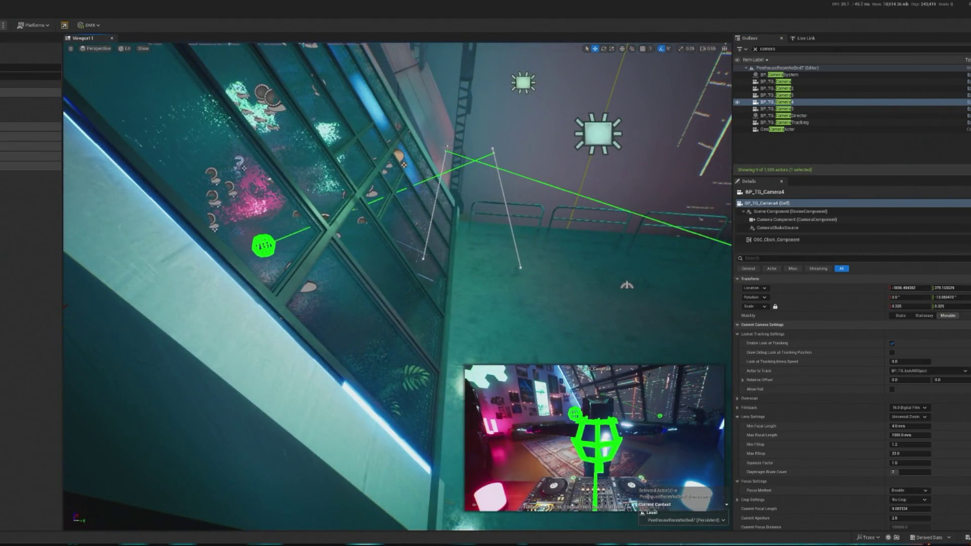
{"action": "left_click", "coordinate": [447, 149]}
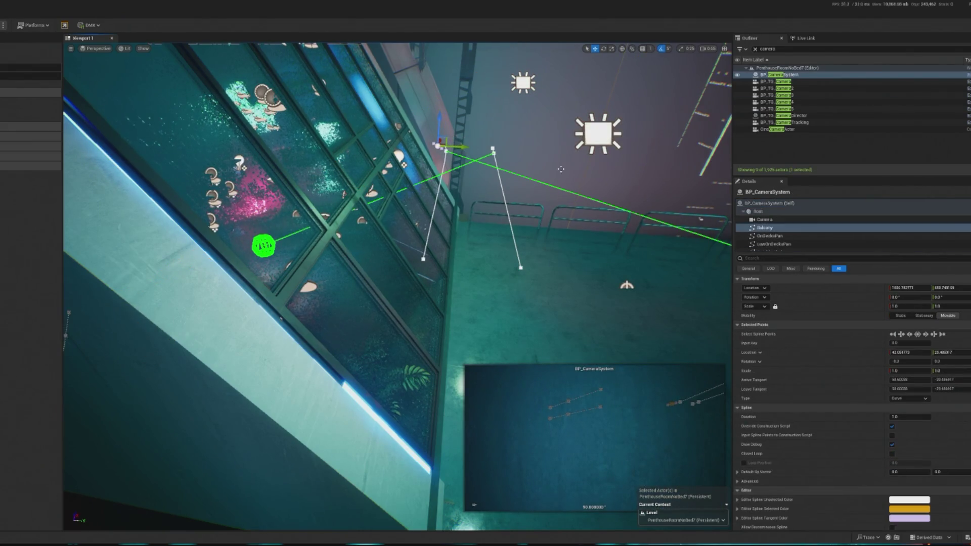
Nudge the Balcony spline point slightly along Y and start a play-mode test.
{"action": "key", "text": "ctrl+z"}
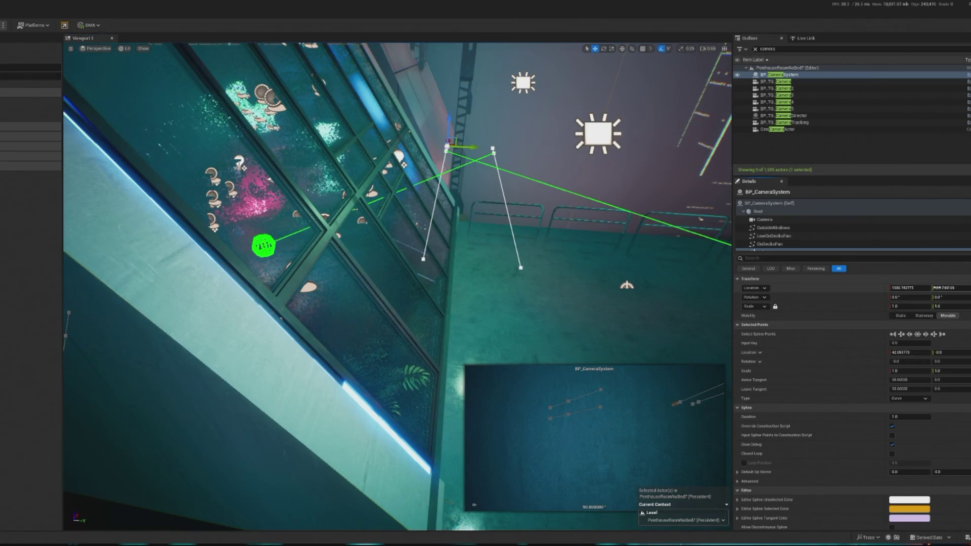
{"action": "left_click_drag", "start_coordinate": [951, 288], "coordinate": [945, 288]}
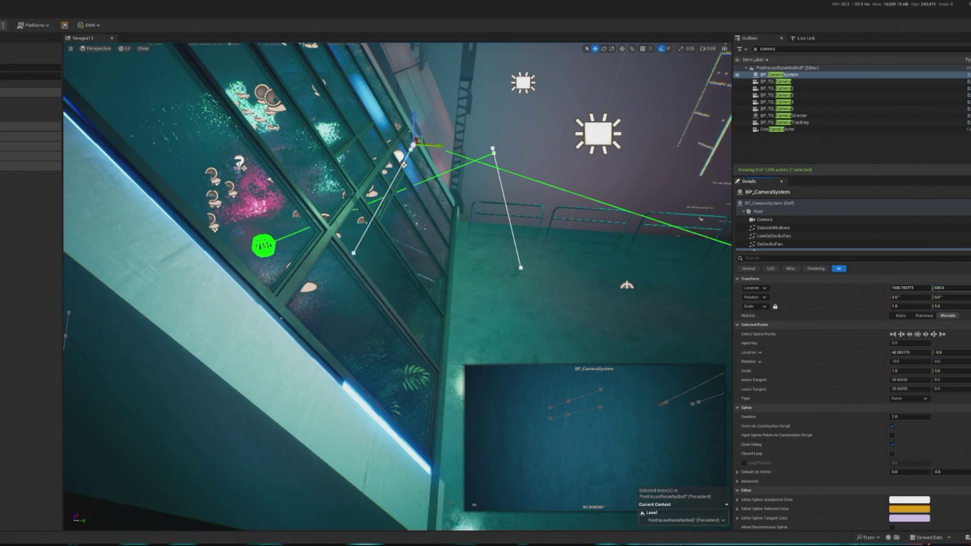
{"action": "key", "text": "ctrl+z"}
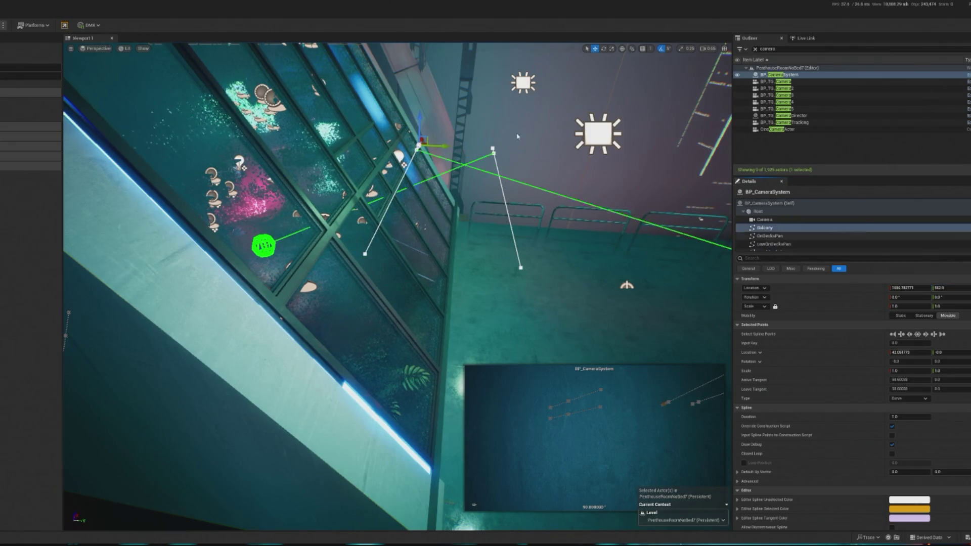
{"action": "key", "text": "alt+p"}
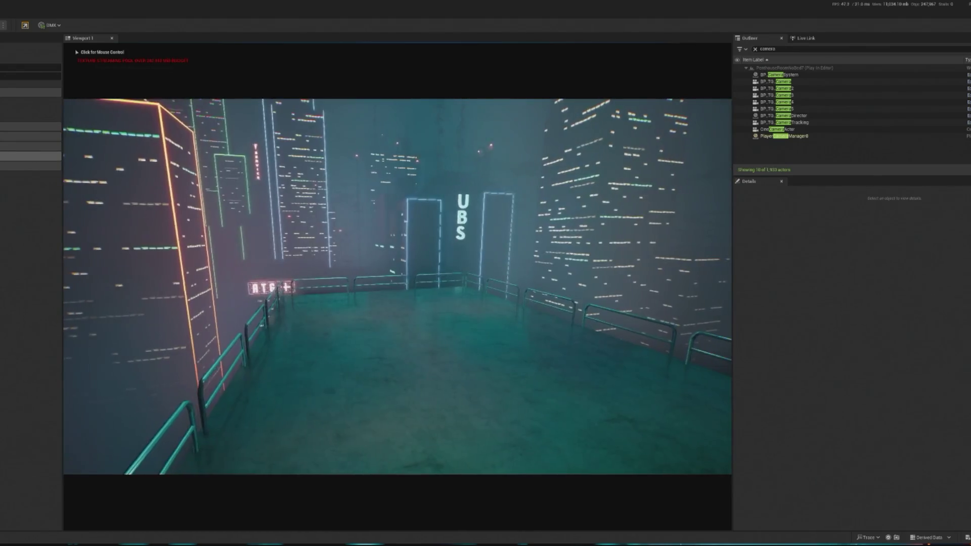
Search the Outliner for 'crowd' and select BP_InteractiveCrowd.
{"action": "left_click", "coordinate": [775, 50]}
{"action": "key", "text": "BackSpace"}
{"action": "key", "text": "BackSpace"}
{"action": "key", "text": "BackSpace"}
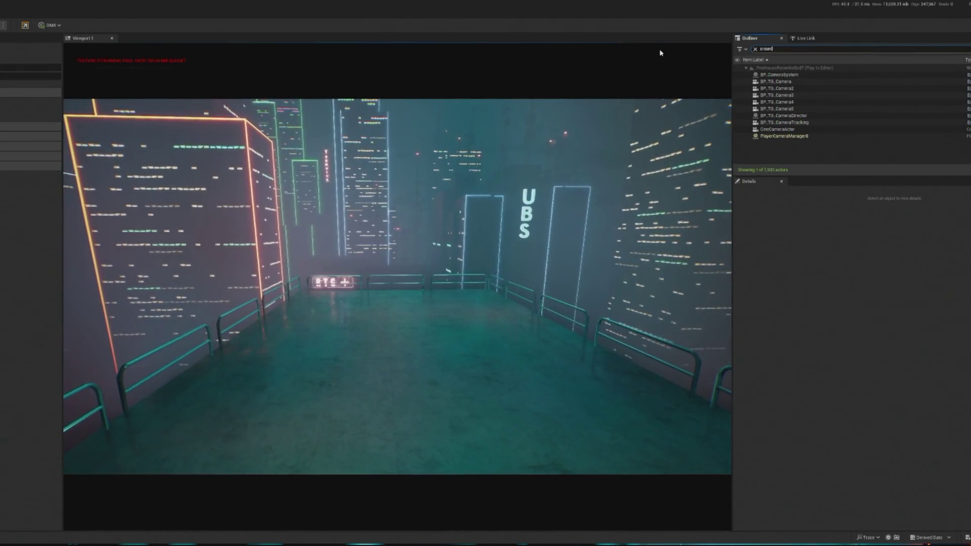
{"action": "type", "text": "rowd"}
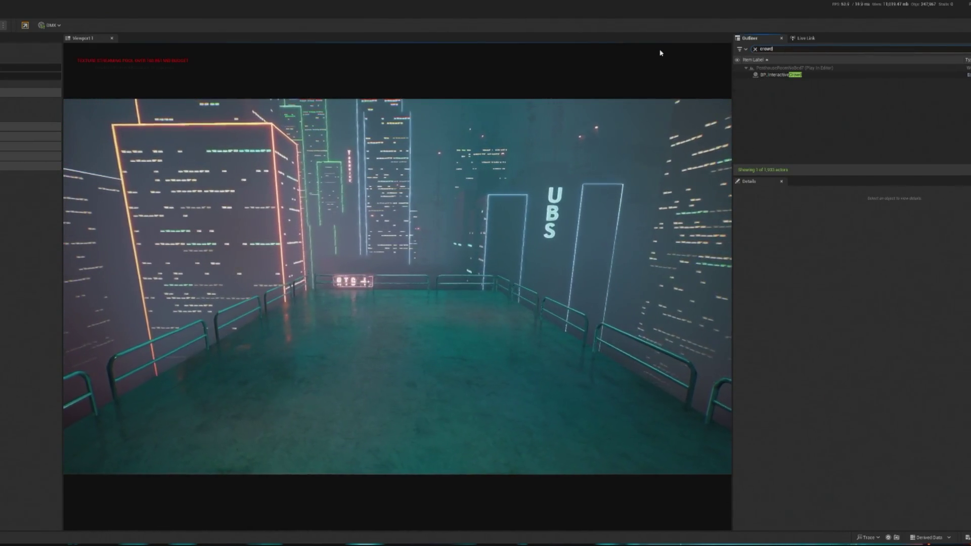
{"action": "left_click", "coordinate": [820, 74]}
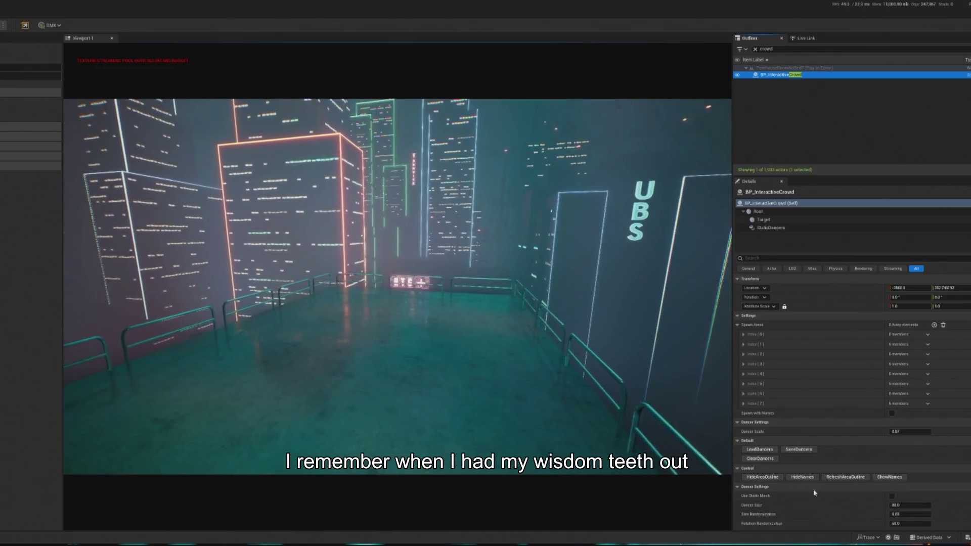
Set Debug Raid Amount to 400, spawn the dancing crowd, then stop play mode.
{"action": "scroll", "coordinate": [822, 448], "scroll_direction": "down", "scroll_amount": 1}
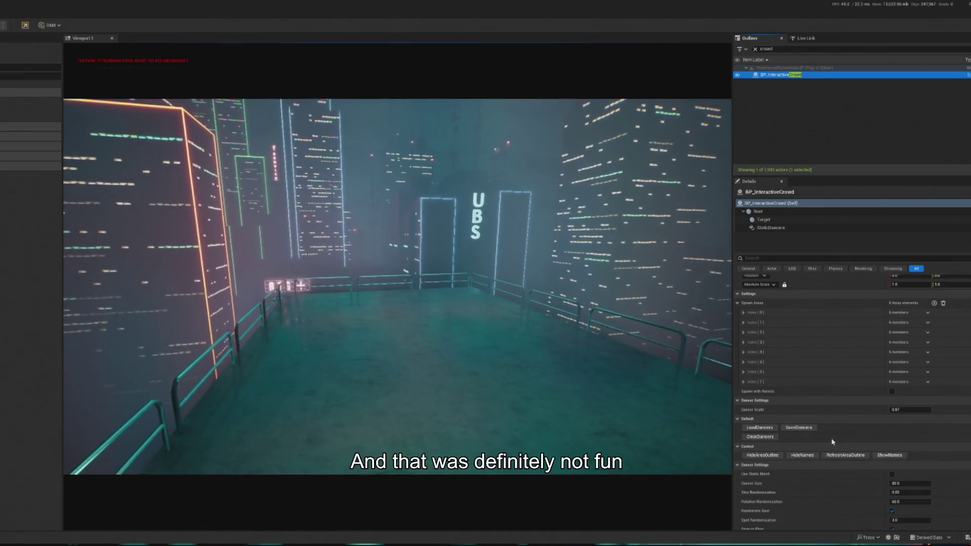
{"action": "scroll", "coordinate": [863, 470], "scroll_direction": "down", "scroll_amount": 5}
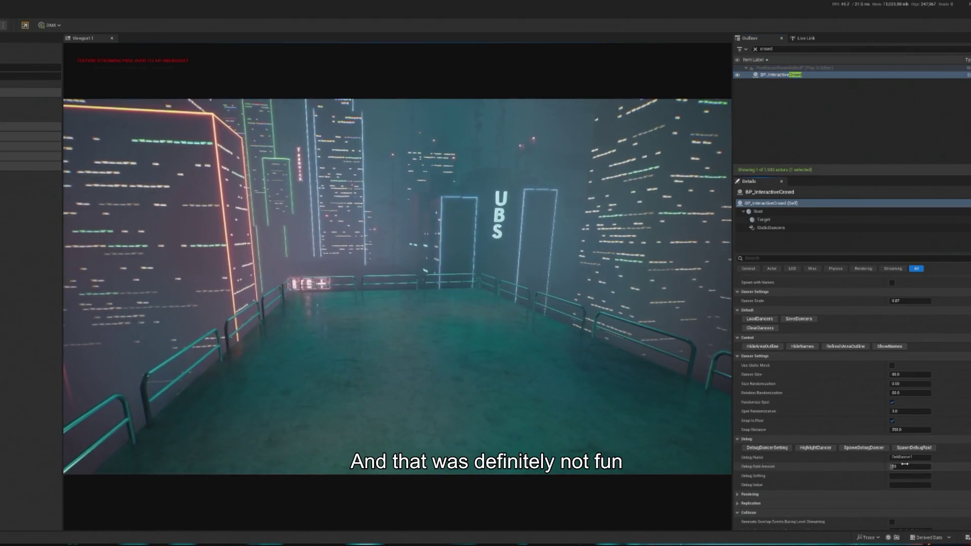
{"action": "left_click", "coordinate": [900, 466]}
{"action": "type", "text": "20"}
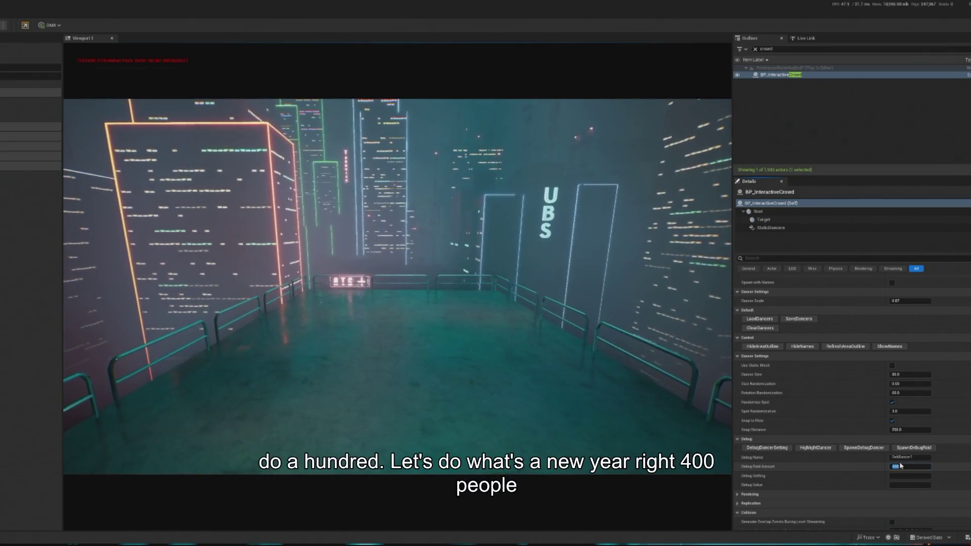
{"action": "type", "text": "400"}
{"action": "left_click", "coordinate": [909, 448]}
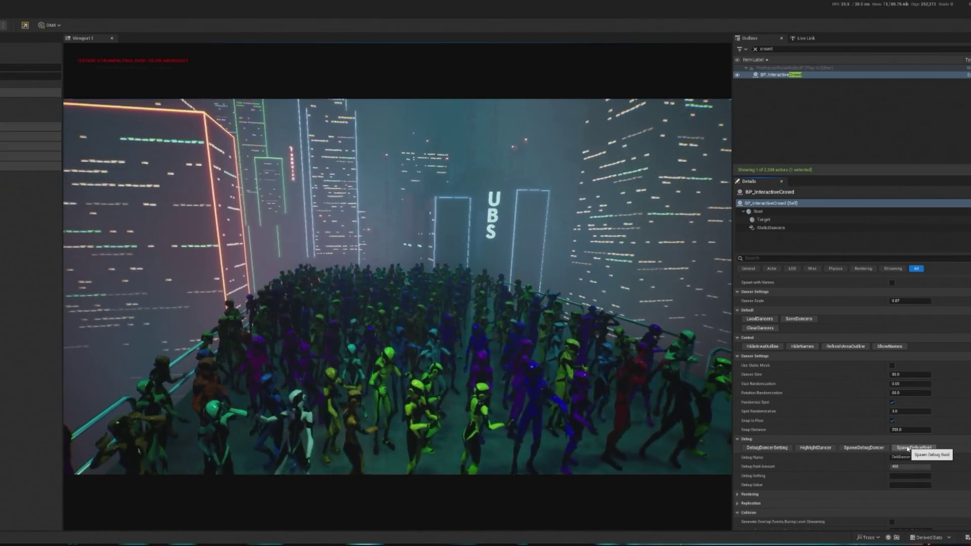
{"action": "key", "text": "Escape"}
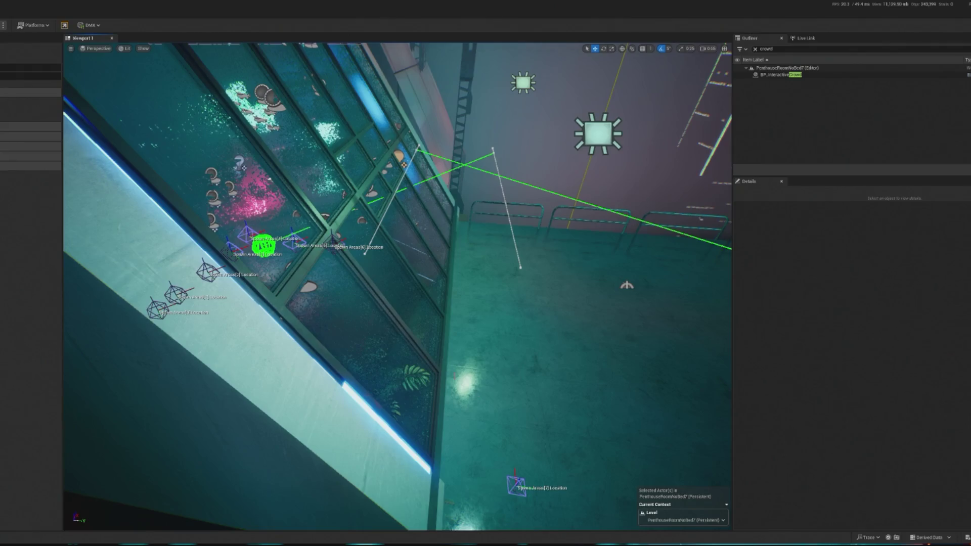
Move the Balcony spline's end point along Y to 585 and start a play test.
{"action": "mouse_move", "coordinate": [330, 358]}
{"action": "left_mouse_down"}
{"action": "mouse_move", "coordinate": [324, 374]}
{"action": "mouse_move", "coordinate": [296, 389]}
{"action": "left_mouse_up"}
{"action": "left_click", "coordinate": [497, 252]}
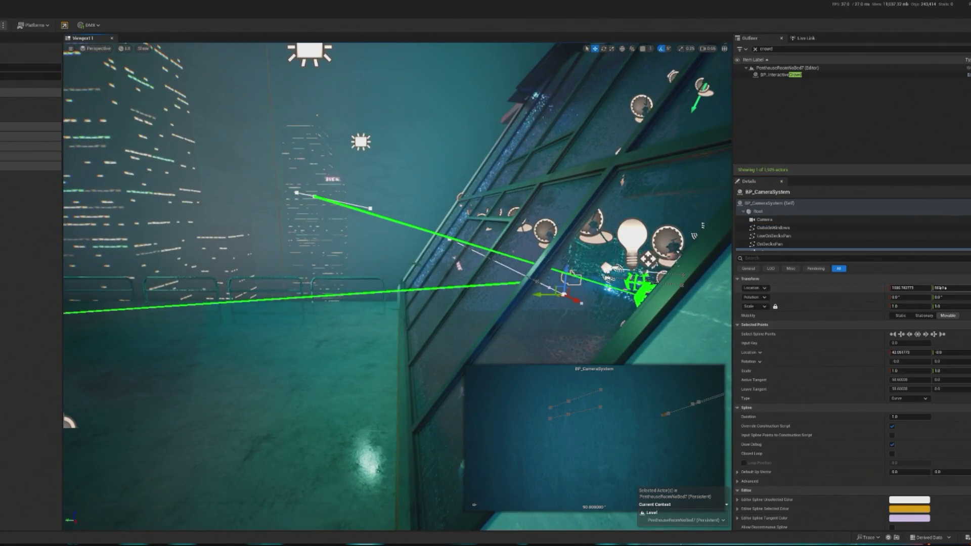
{"action": "left_click_drag", "start_coordinate": [946, 288], "coordinate": [958, 288]}
{"action": "left_click", "coordinate": [765, 228]}
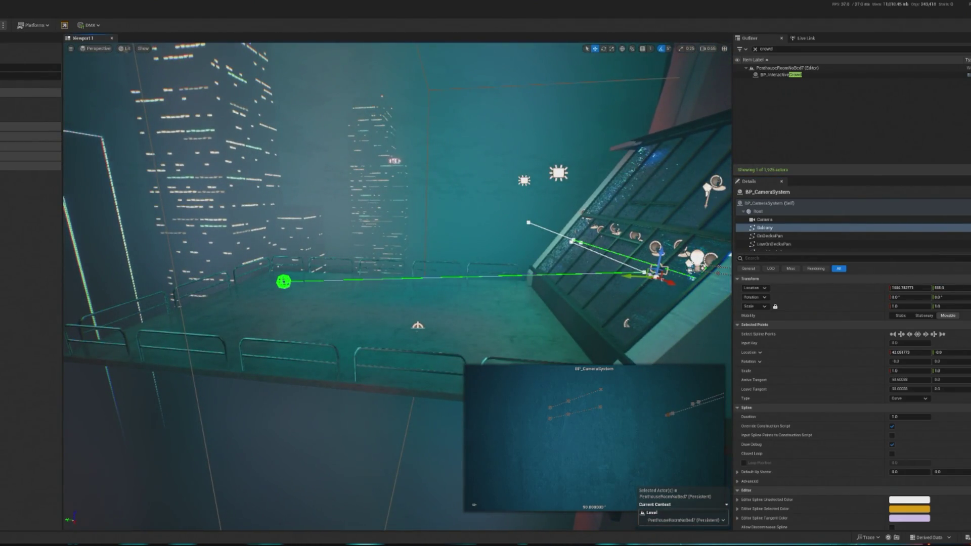
{"action": "key", "text": "alt+p"}
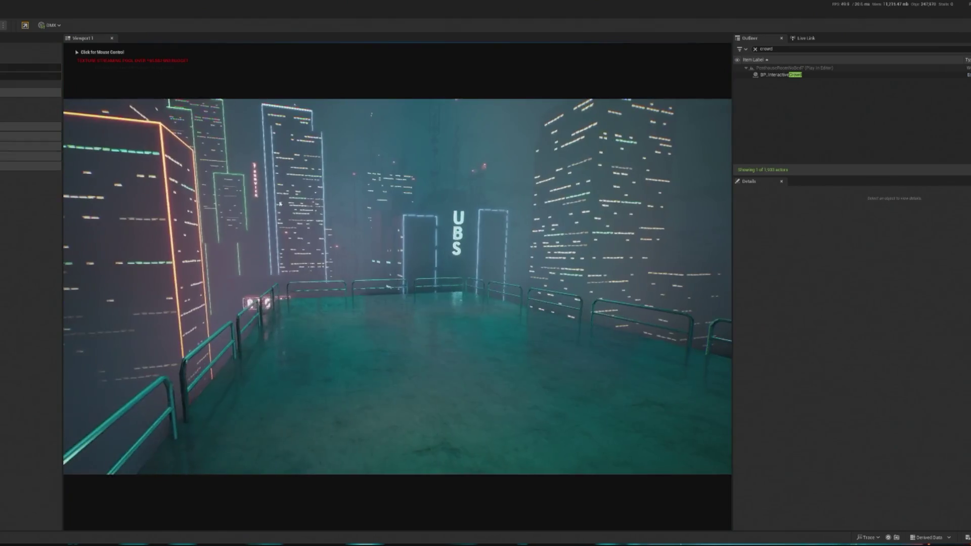
Spawn another debug raid of dancers from BP_InteractiveCrowd, then stop play mode.
{"action": "left_click", "coordinate": [819, 75]}
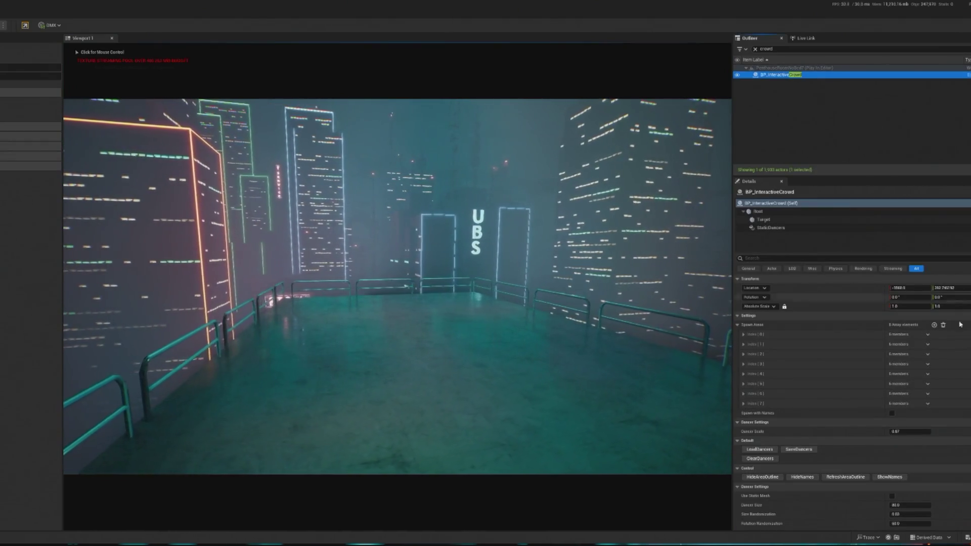
{"action": "scroll", "coordinate": [905, 354], "scroll_direction": "down", "scroll_amount": 5}
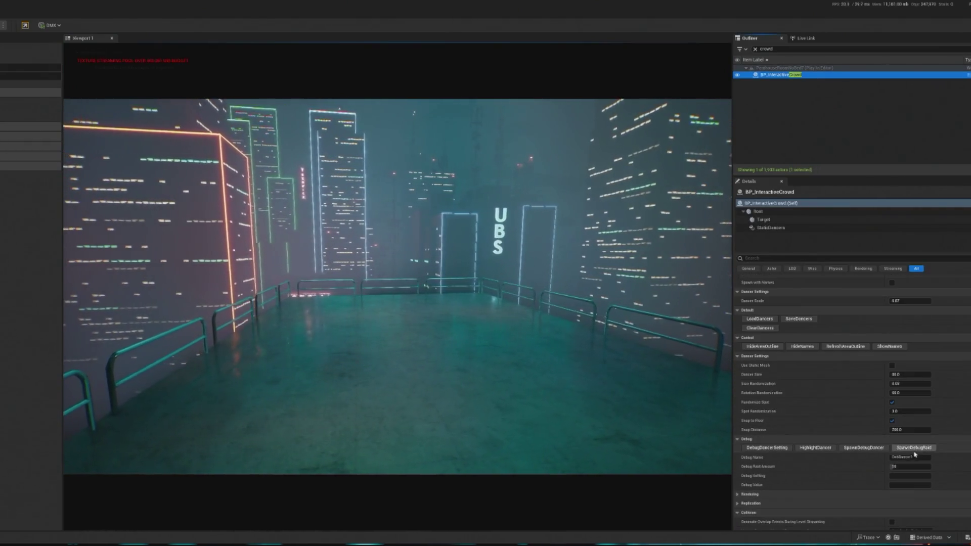
{"action": "left_click", "coordinate": [897, 468]}
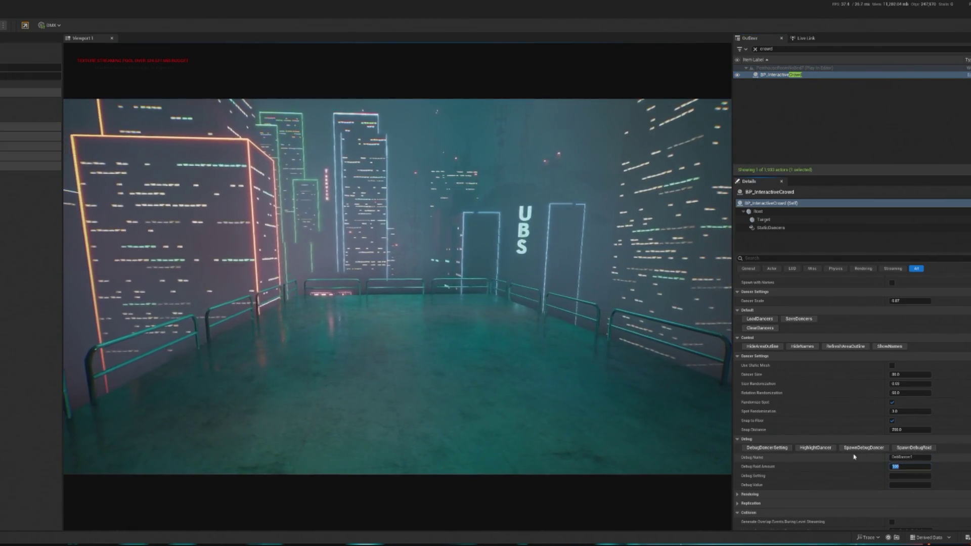
{"action": "left_click", "coordinate": [905, 448]}
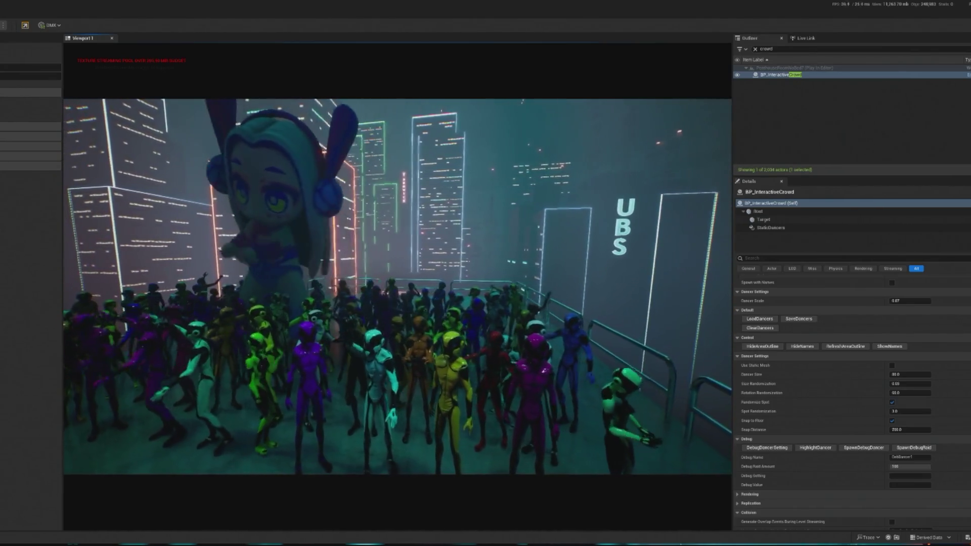
{"action": "key", "text": "Escape"}
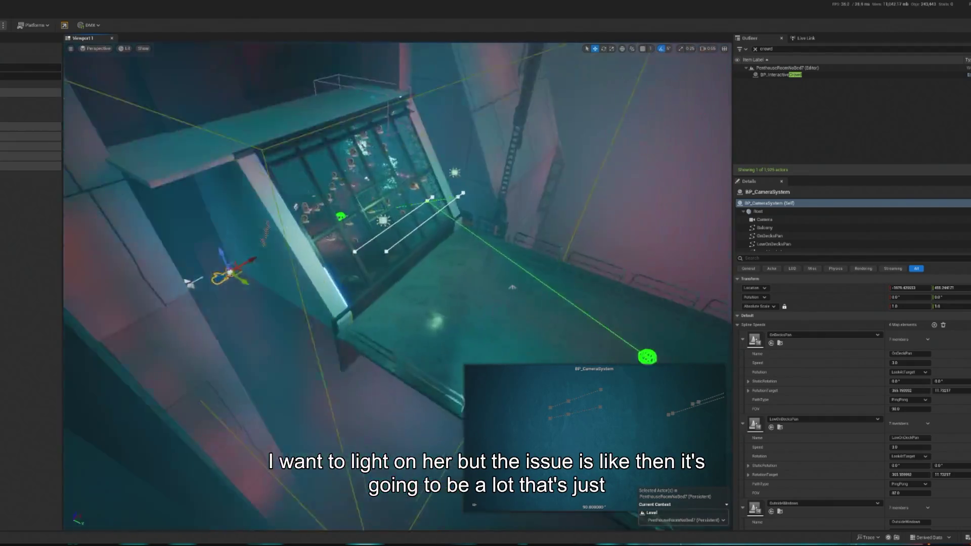
Move a firework launcher along negative X and frame it in the view.
{"action": "key", "text": "f"}
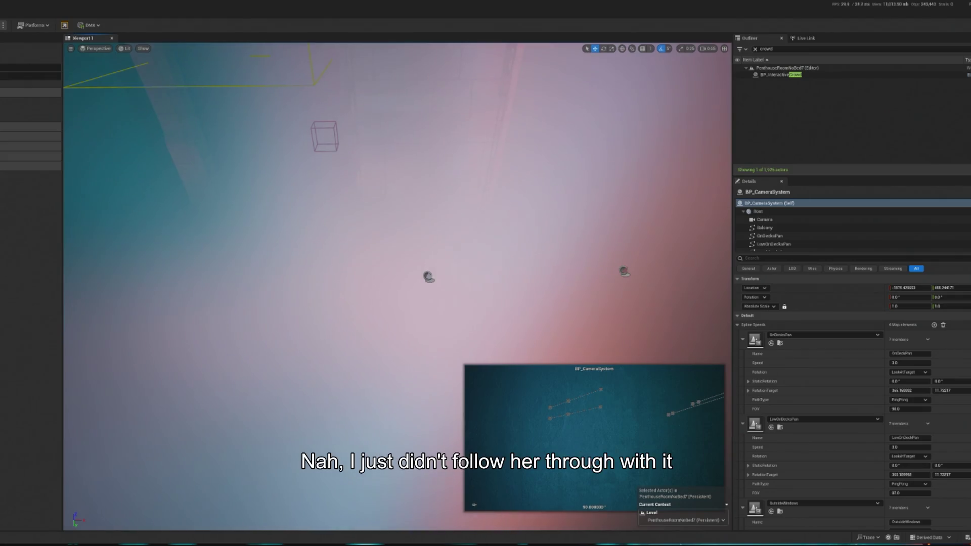
{"action": "left_click", "coordinate": [429, 276]}
{"action": "left_click_drag", "start_coordinate": [350, 274], "coordinate": [306, 276]}
{"action": "key", "text": "f"}
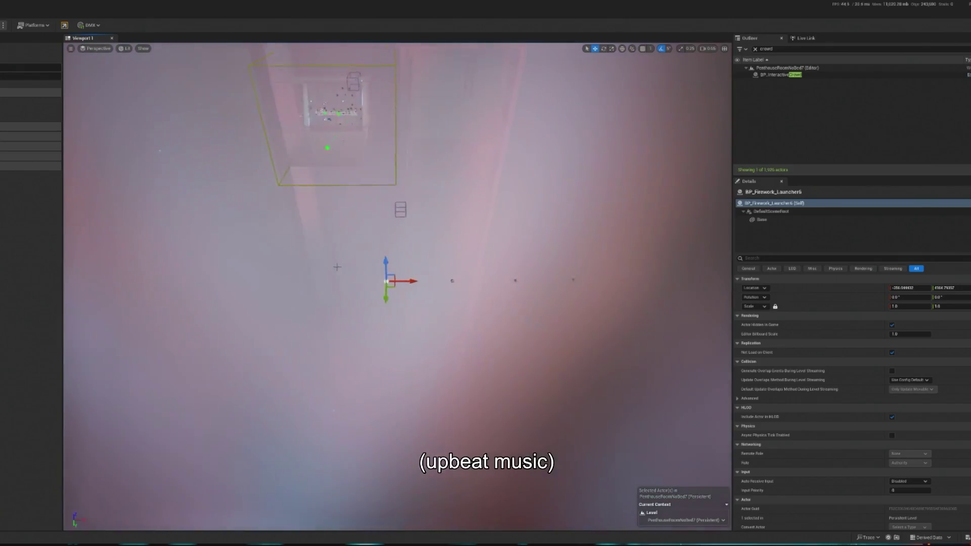
Push the firework launcher further along negative X, then search the Outliner for the Twitch handler.
{"action": "left_click_drag", "start_coordinate": [336, 282], "coordinate": [326, 281]}
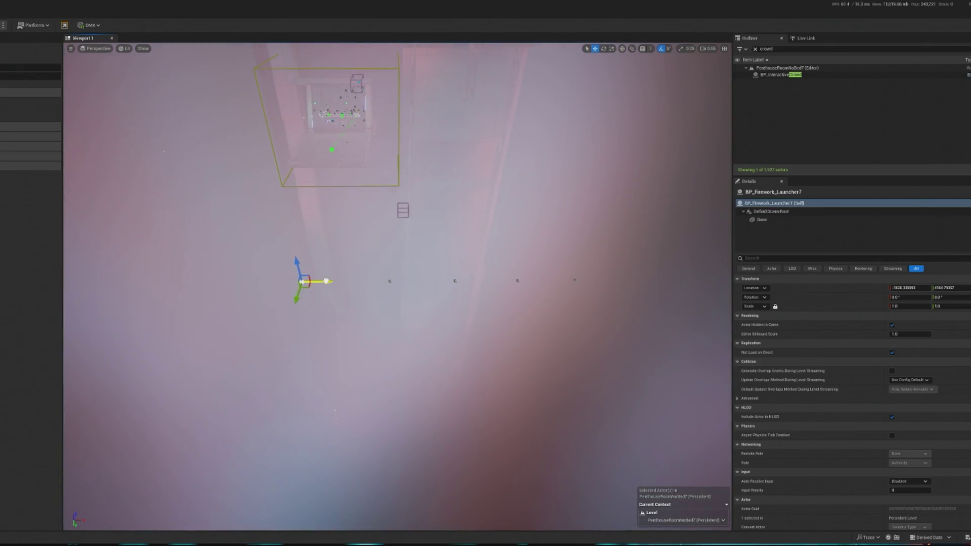
{"action": "left_click_drag", "start_coordinate": [385, 261], "coordinate": [384, 262]}
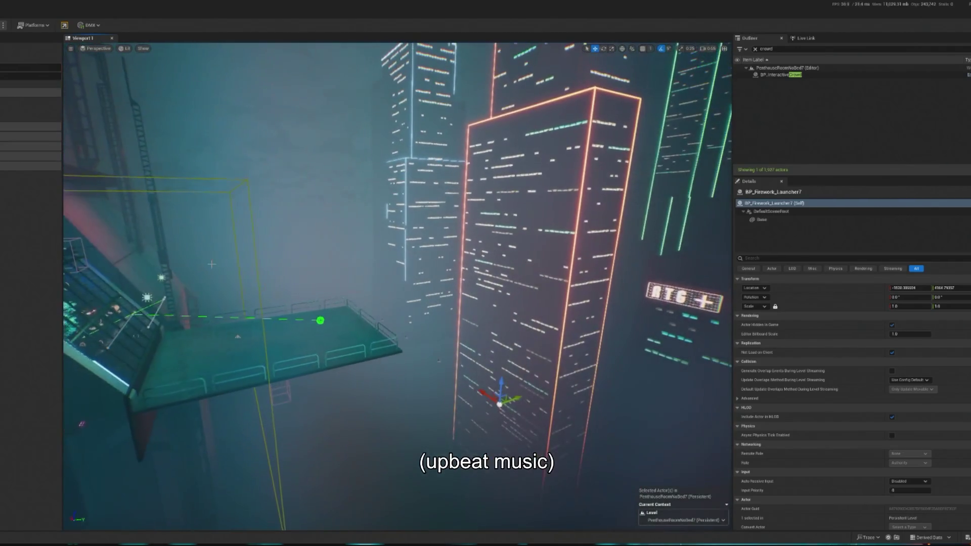
{"action": "left_click", "coordinate": [766, 49]}
{"action": "type", "text": "f"}
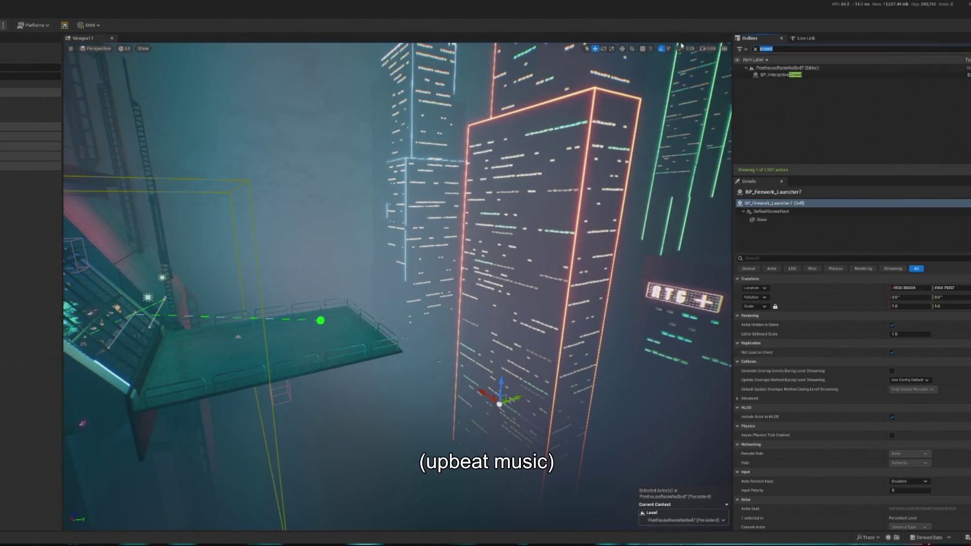
{"action": "type", "text": "ire"}
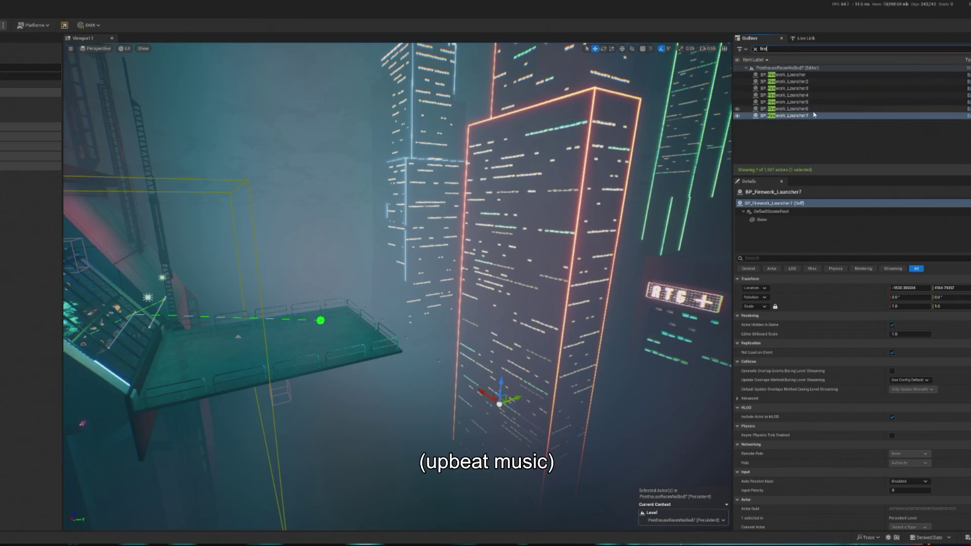
{"action": "type", "text": "tw"}
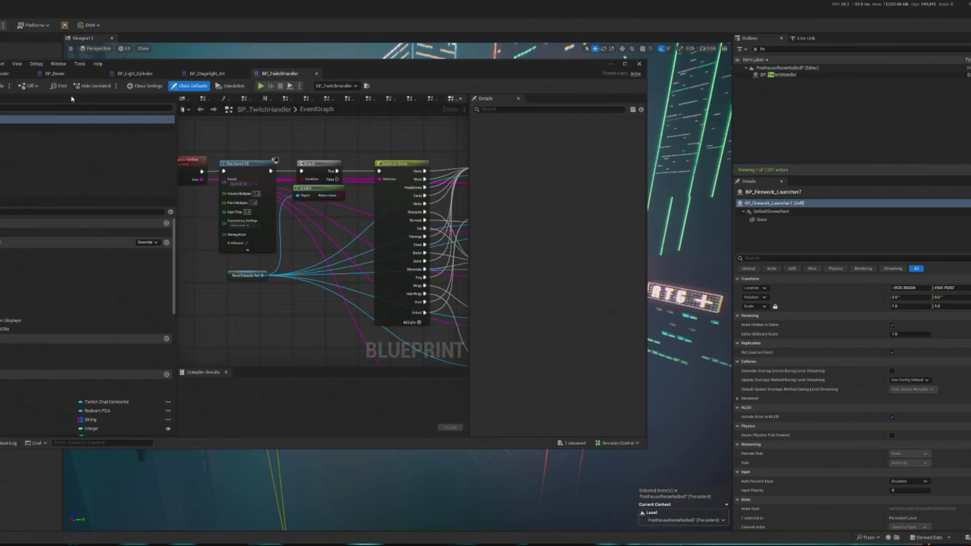
Minimize the BP_TwitchHandler Blueprint editor, then play-test the level and stop back to editing.
{"action": "left_click", "coordinate": [610, 64]}
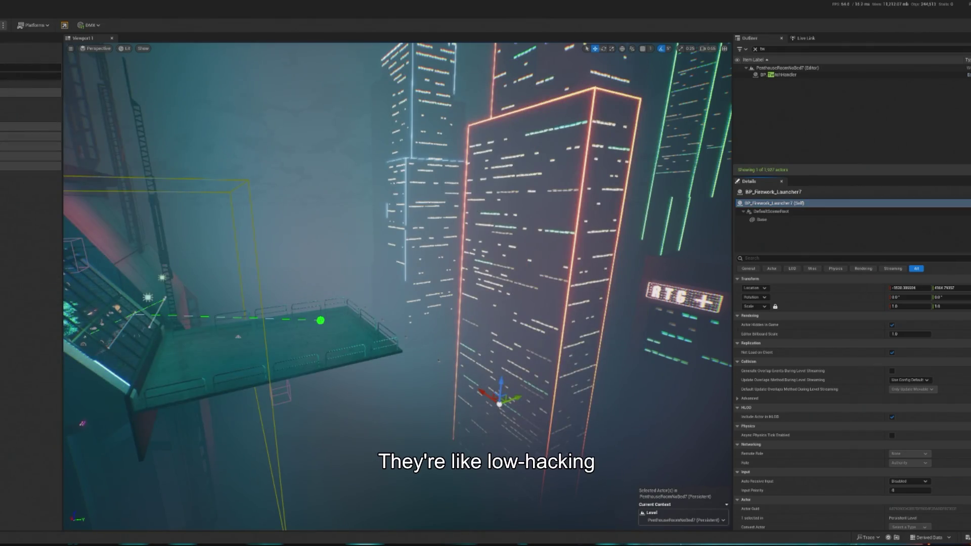
{"action": "key", "text": "alt+p"}
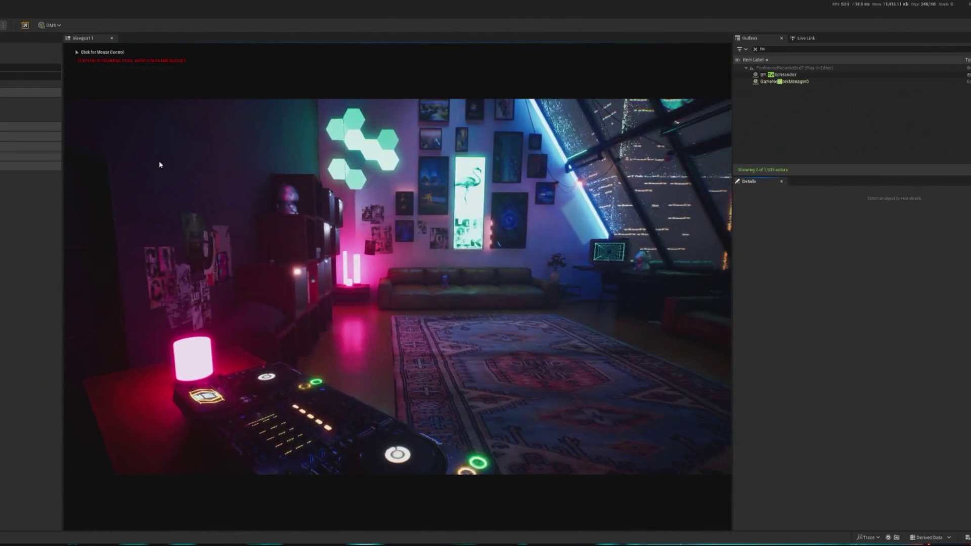
{"action": "left_click", "coordinate": [86, 134]}
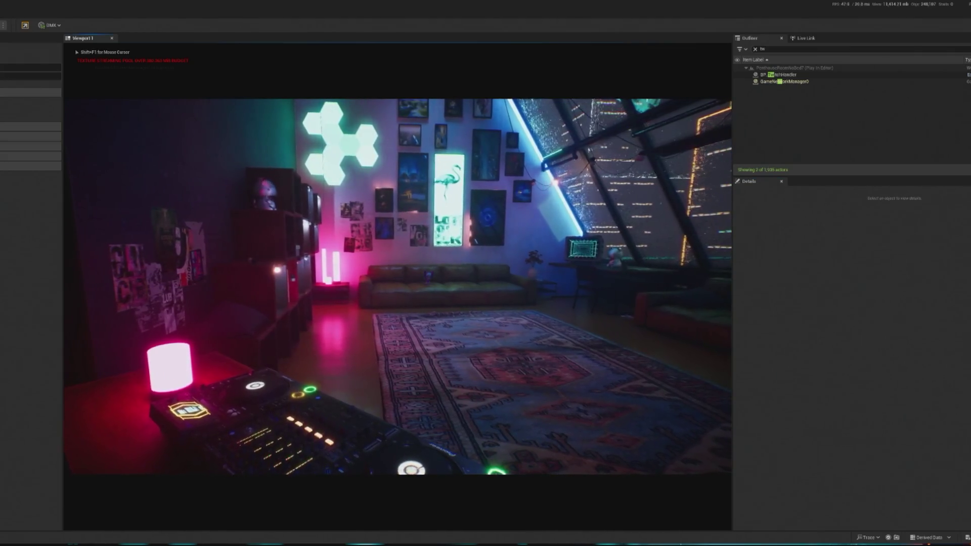
{"action": "key", "text": "shift+F1"}
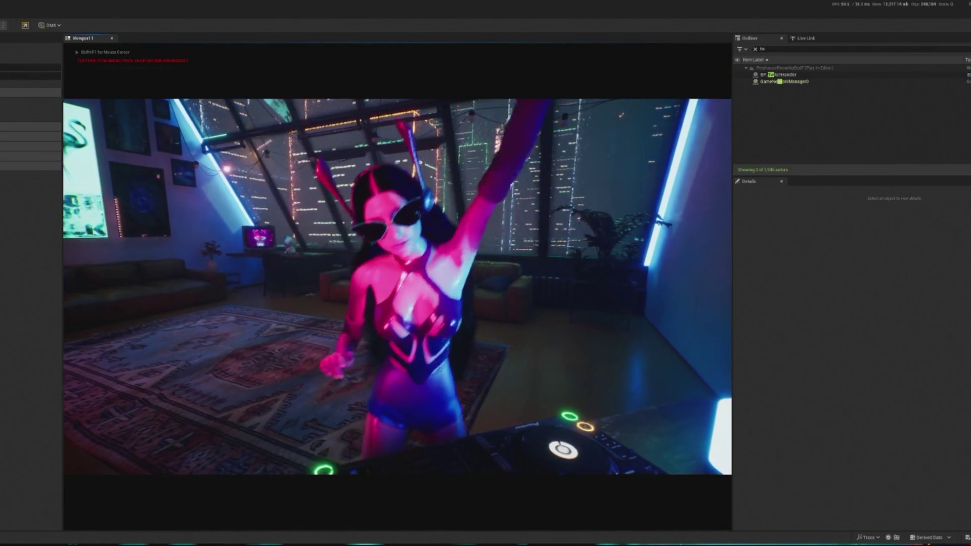
{"action": "key", "text": "Escape"}
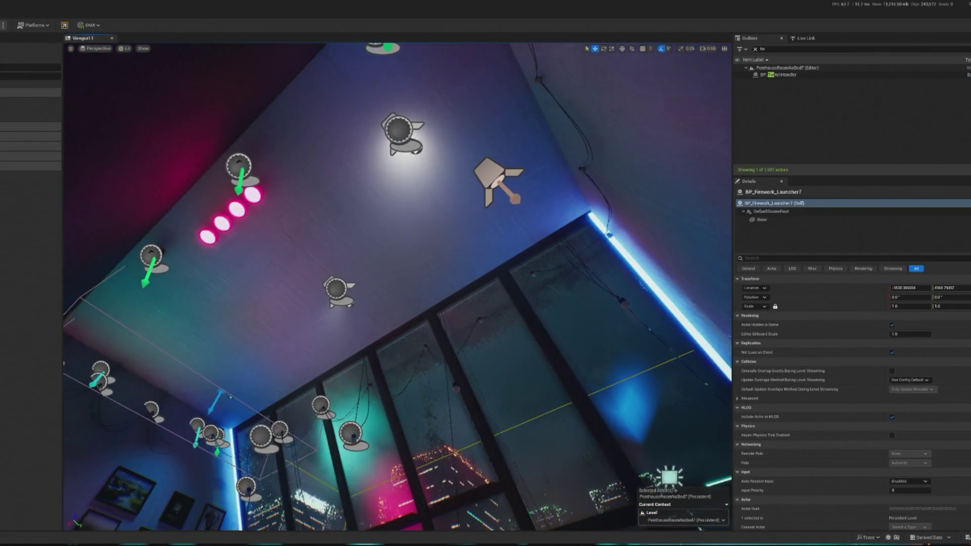
Set BP_Spotlight_AR2's OSC Router Ref to BP_SH_OscRouter and start a play test.
{"action": "left_click", "coordinate": [401, 129]}
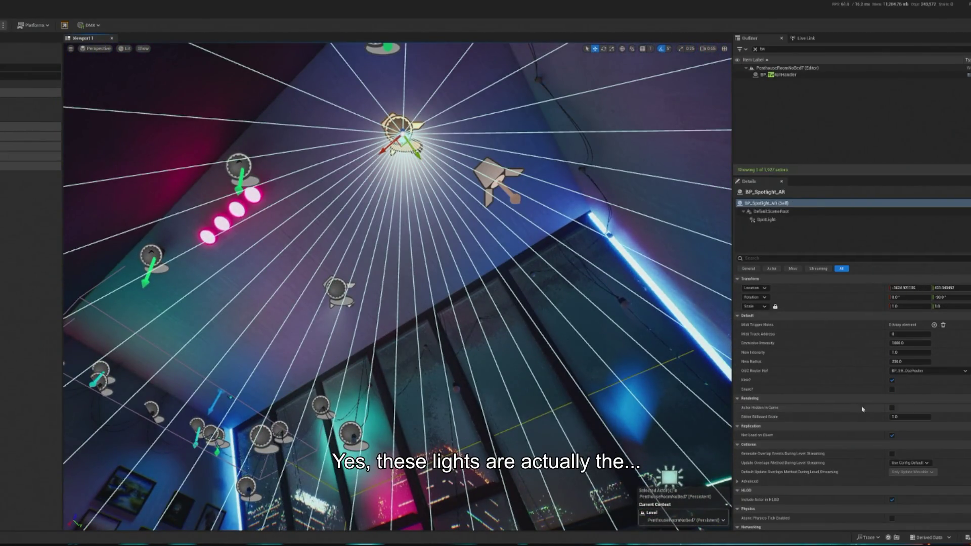
{"action": "left_click", "coordinate": [336, 287]}
{"action": "left_click", "coordinate": [928, 370]}
{"action": "left_click", "coordinate": [910, 400]}
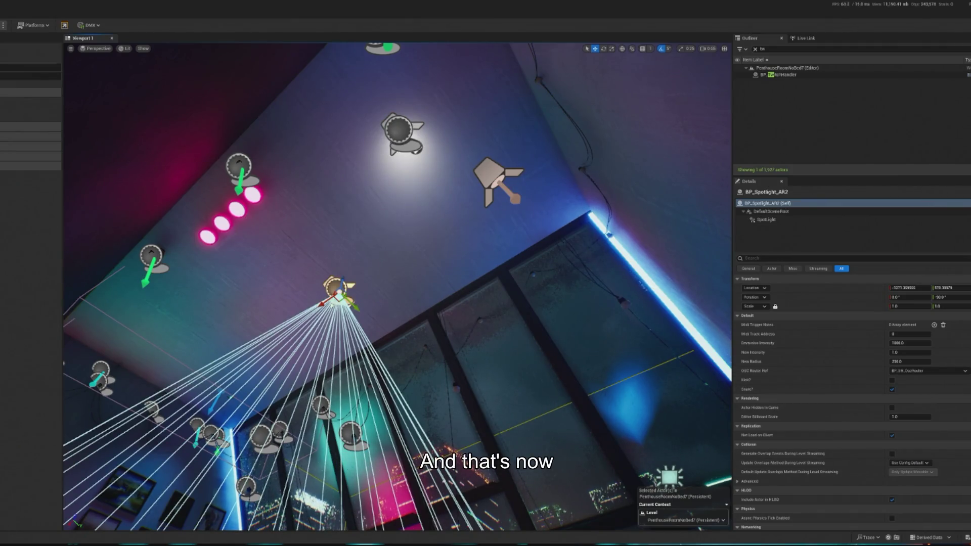
{"action": "key", "text": "alt+p"}
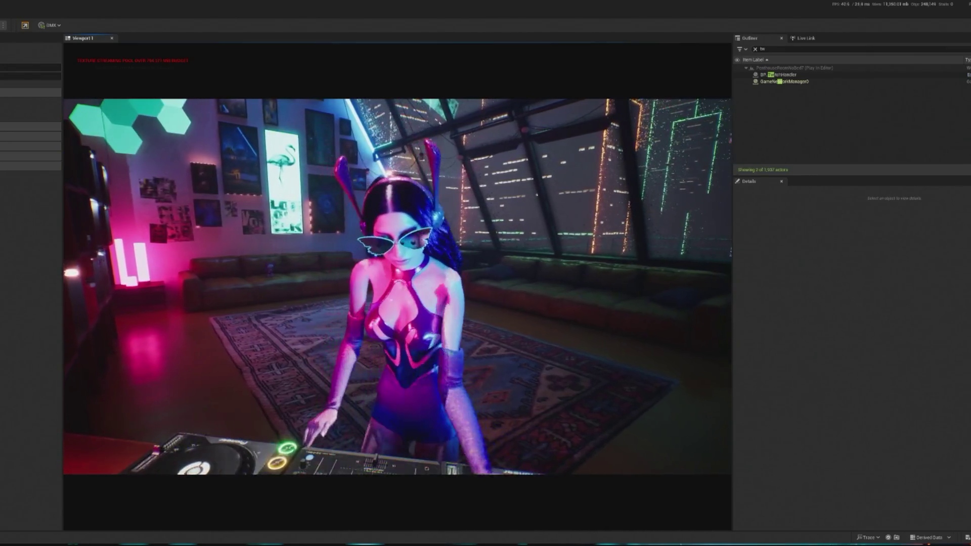
Stop the play test and inspect BP_Light_Cylinder and BP_Light_Cylinder2.
{"action": "key", "text": "F8"}
{"action": "key", "text": "Escape"}
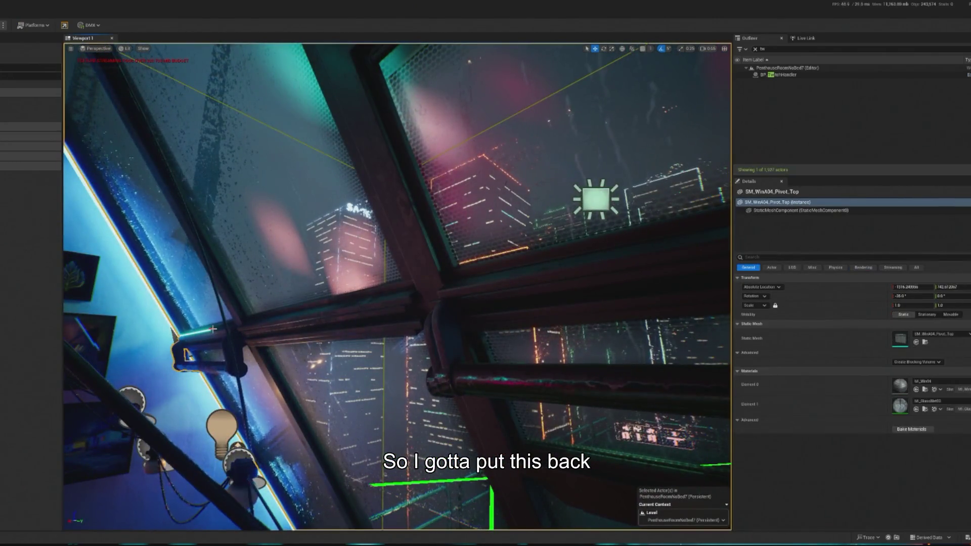
{"action": "left_click", "coordinate": [209, 331]}
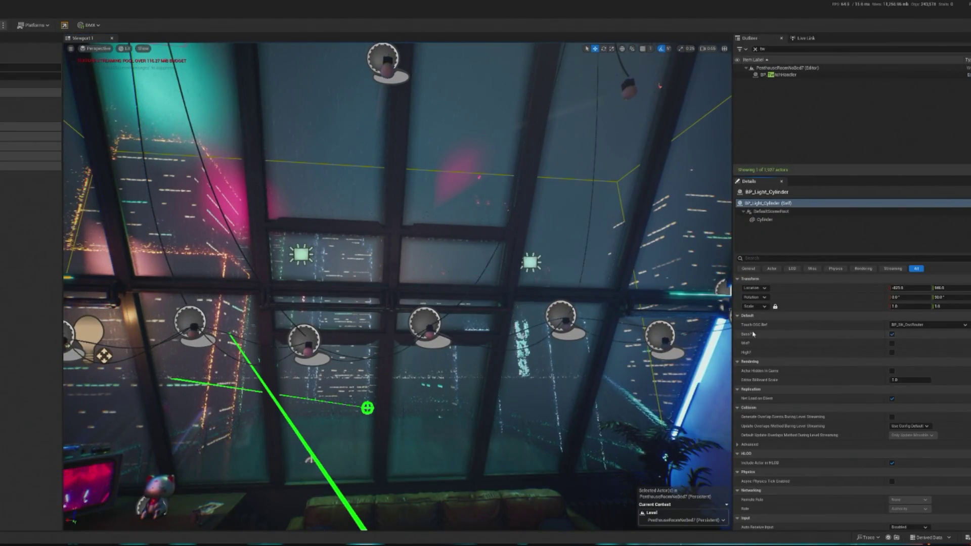
{"action": "left_click", "coordinate": [723, 289]}
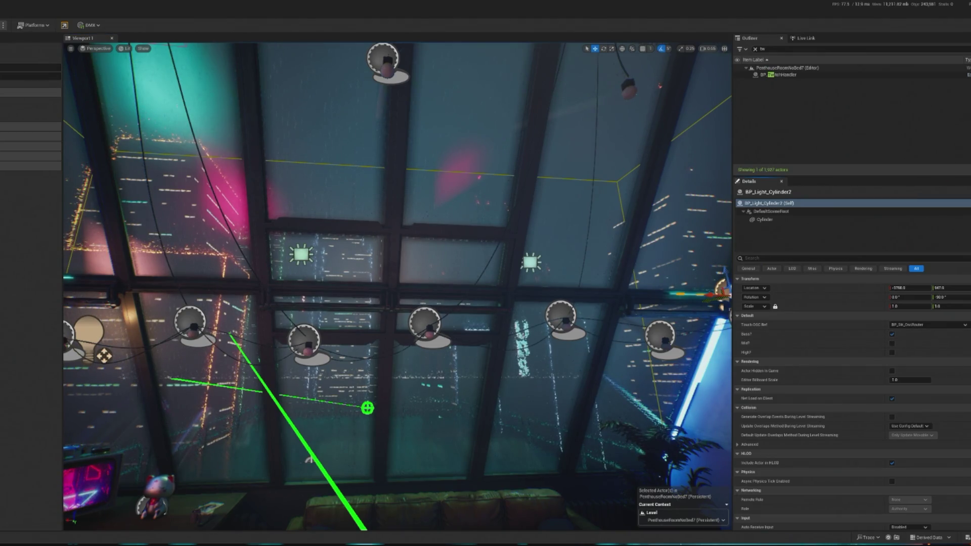
Replay the level briefly with Alt+P, then stop the play test.
{"action": "key", "text": "alt+p"}
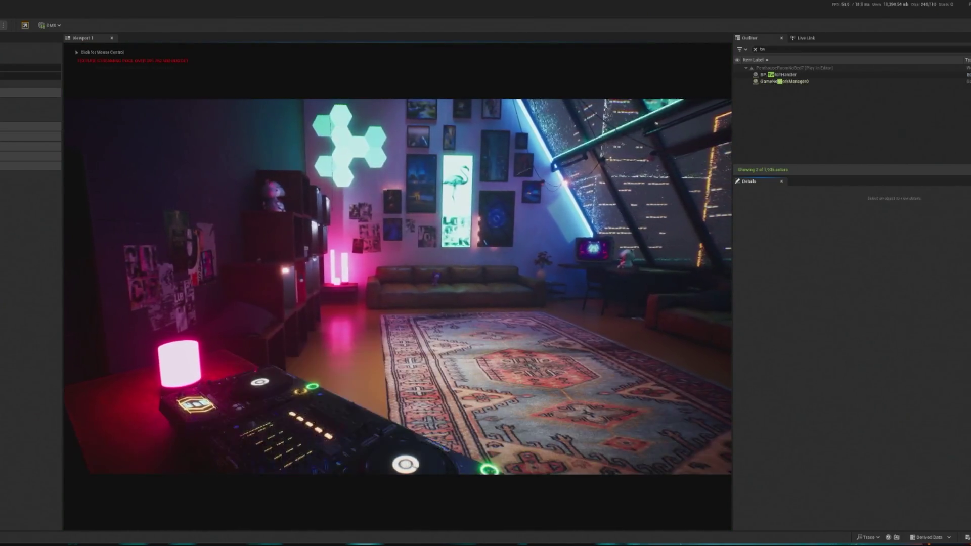
{"action": "left_click", "coordinate": [260, 301]}
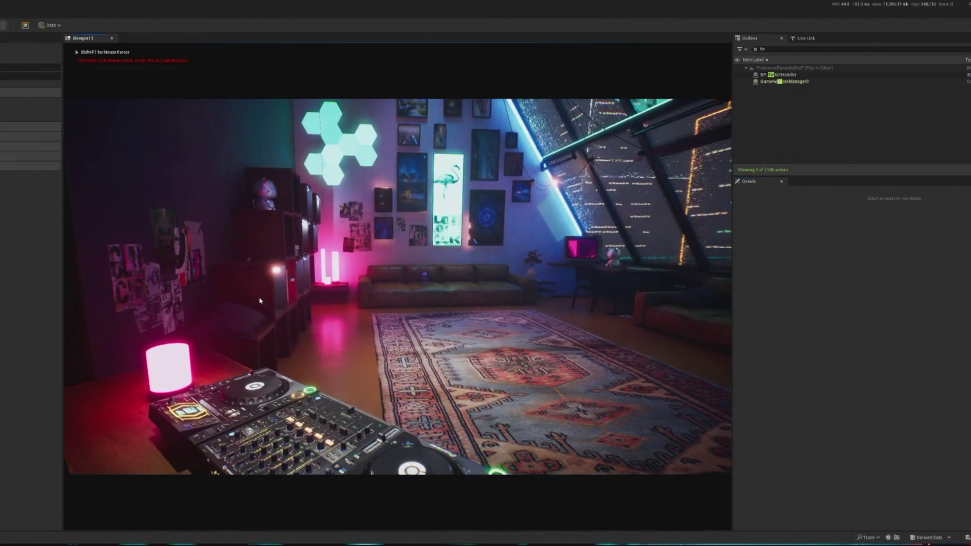
{"action": "key", "text": "Escape"}
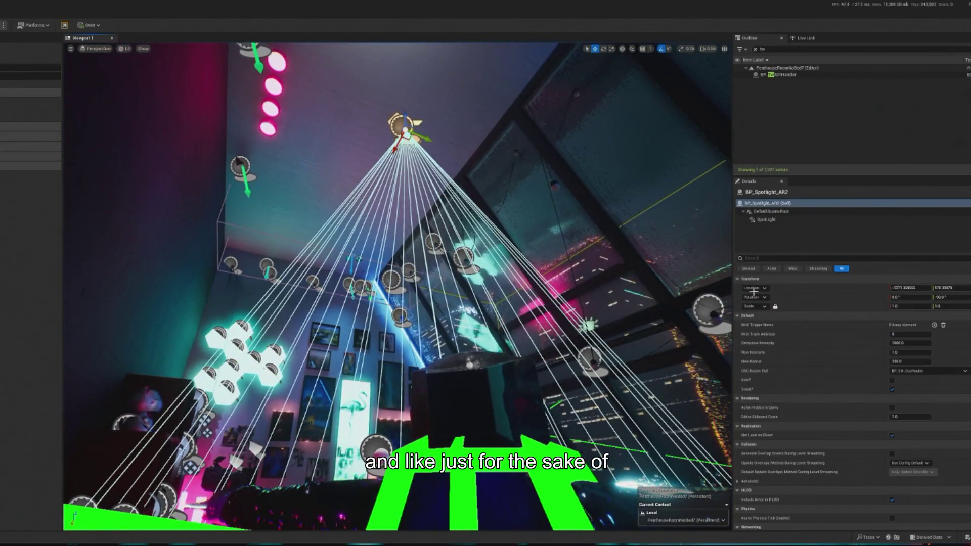
Set BP_Spotlight_AR2's SpotLight colour to magenta.
{"action": "left_click", "coordinate": [766, 220]}
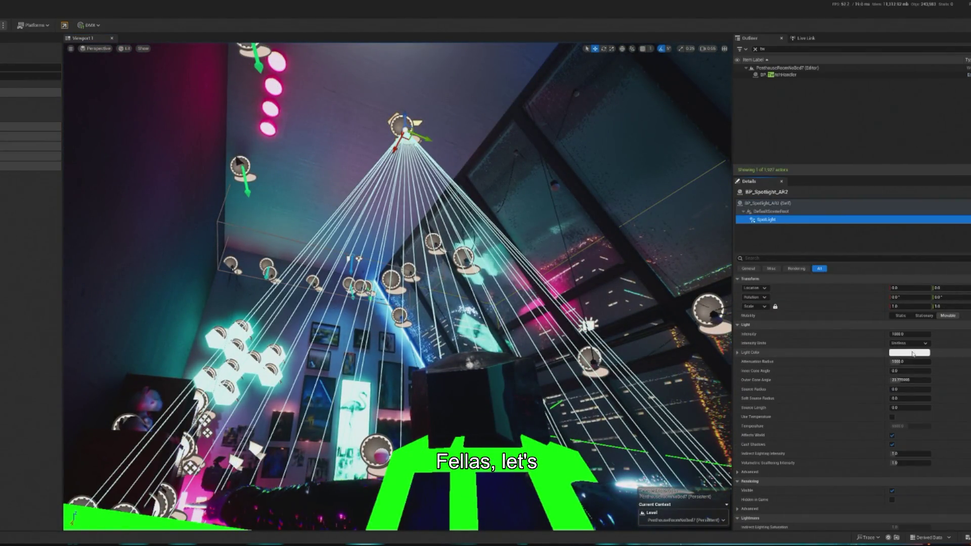
{"action": "left_click", "coordinate": [913, 353]}
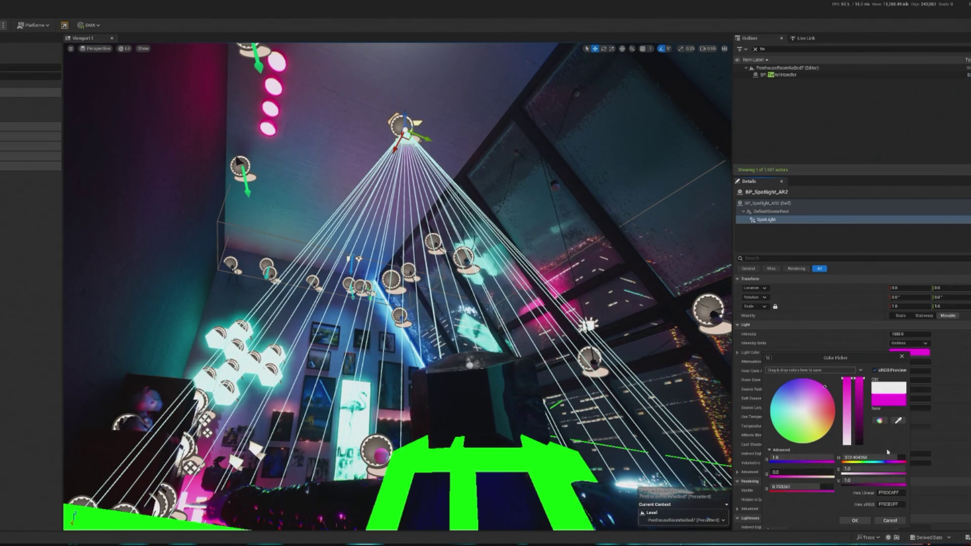
{"action": "left_click", "coordinate": [853, 519]}
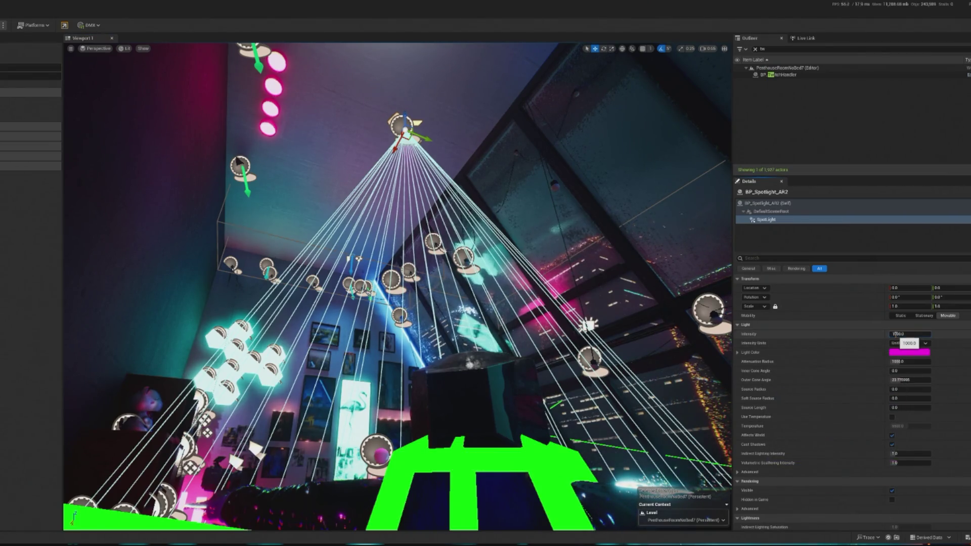
{"action": "scroll", "coordinate": [581, 275], "scroll_direction": "up", "scroll_amount": 10}
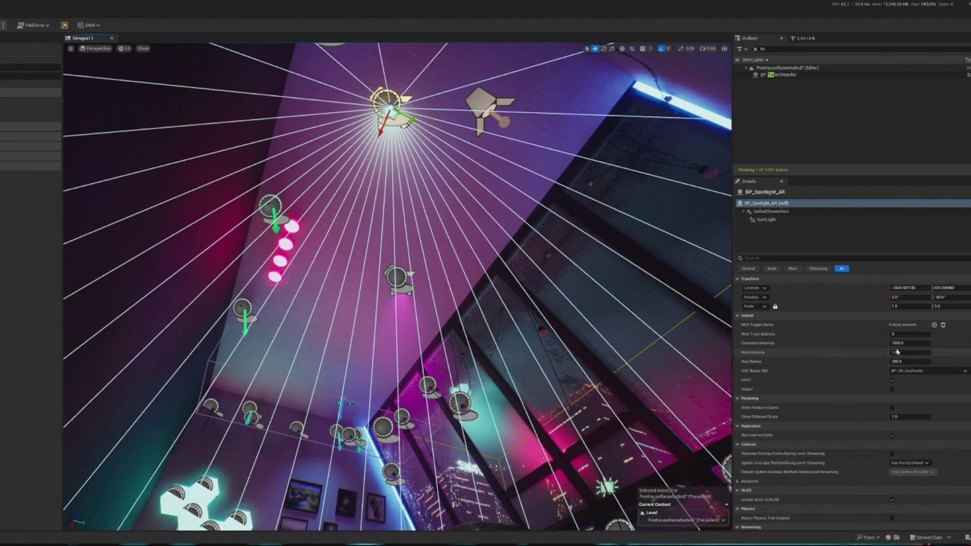
Make BP_Spotlight_AR's SpotLight cyan with intensity 10000, then play-test the level.
{"action": "left_click", "coordinate": [766, 219]}
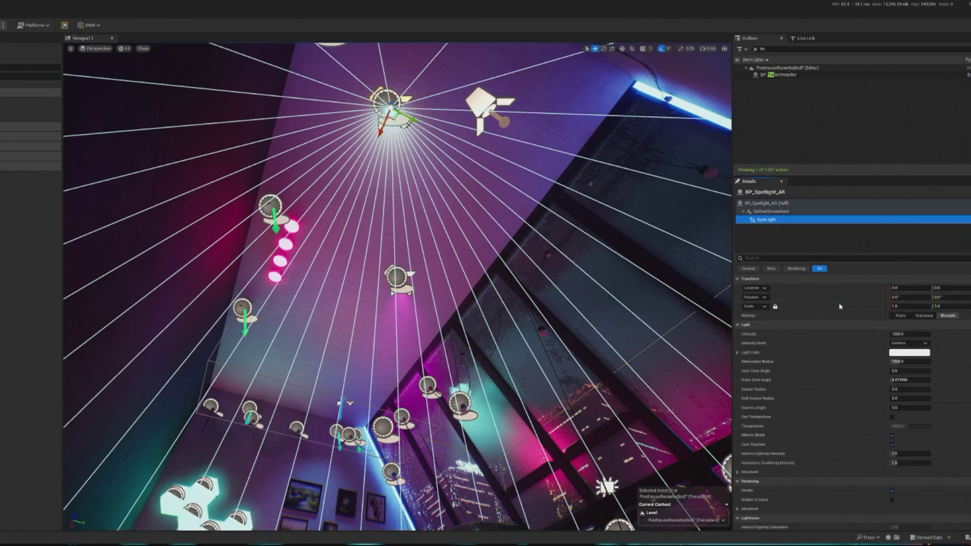
{"action": "left_click", "coordinate": [900, 354]}
{"action": "left_click_drag", "start_coordinate": [930, 417], "coordinate": [867, 374]}
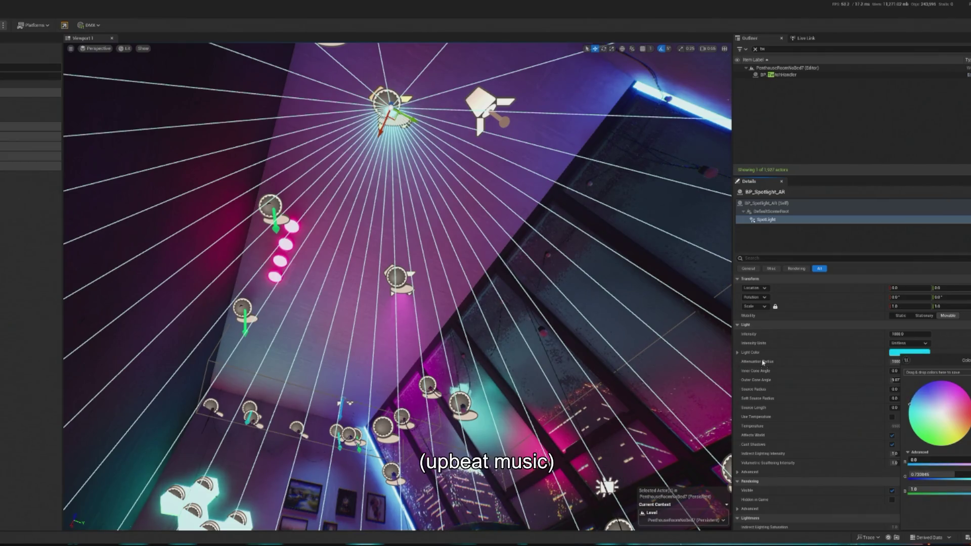
{"action": "left_click", "coordinate": [894, 332]}
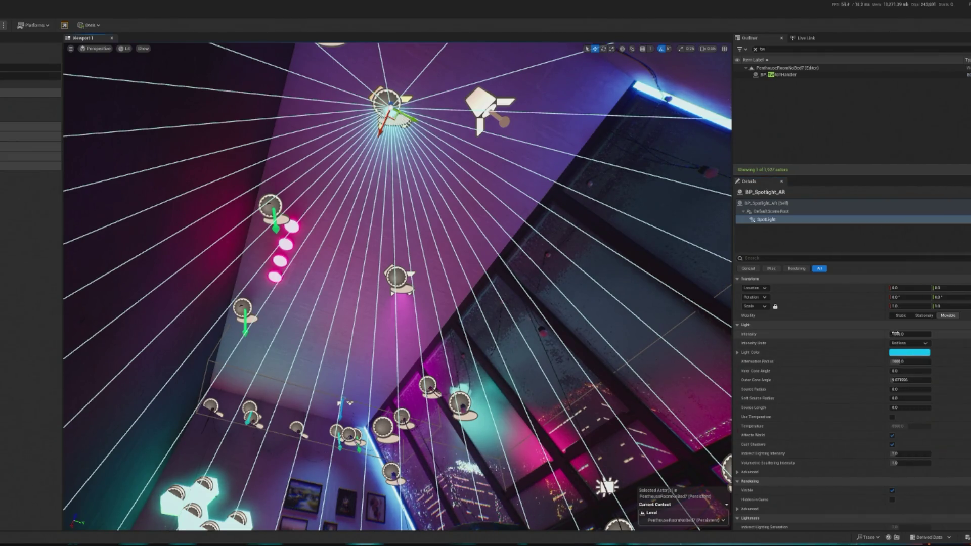
{"action": "type", "text": "10000"}
{"action": "key", "text": "Return"}
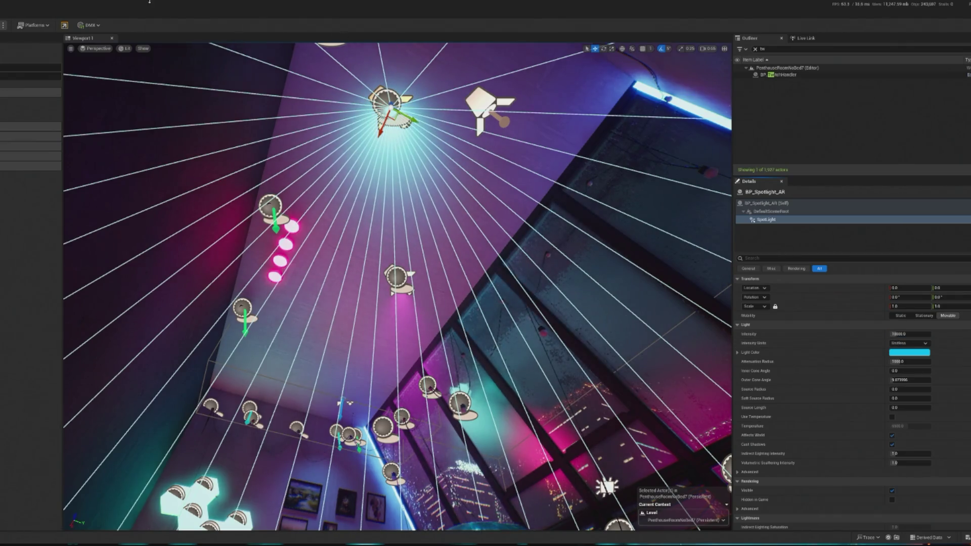
{"action": "key", "text": "alt+p"}
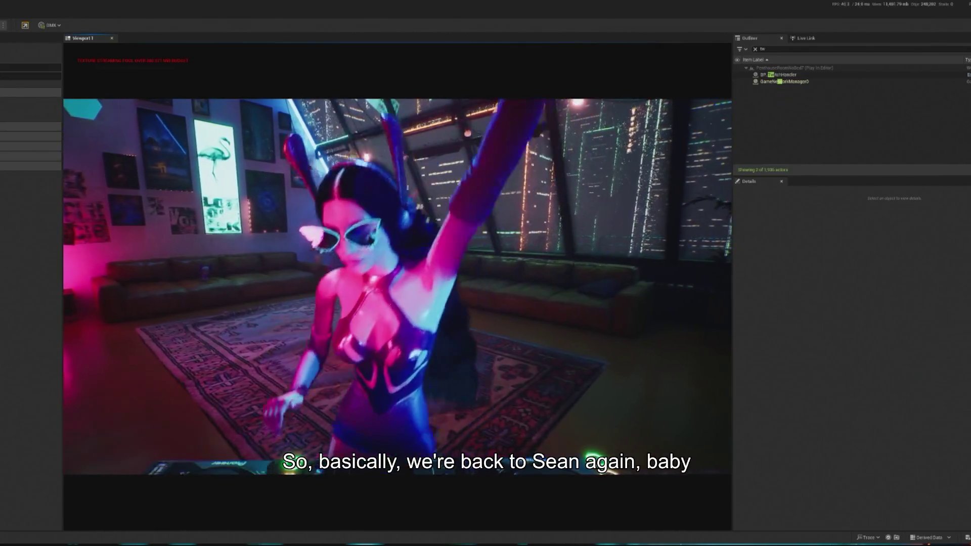
Stop playing, shift BP_Spotlight_AR2 sideways along Y and lower it, then replay the level.
{"action": "key", "text": "Escape"}
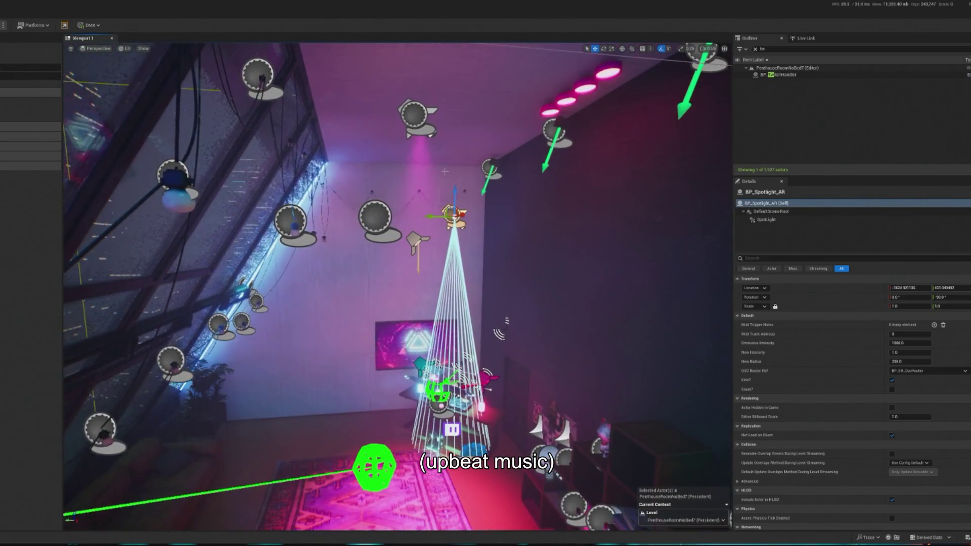
{"action": "left_click", "coordinate": [418, 112]}
{"action": "left_click_drag", "start_coordinate": [390, 117], "coordinate": [324, 115]}
{"action": "left_click_drag", "start_coordinate": [356, 87], "coordinate": [356, 134]}
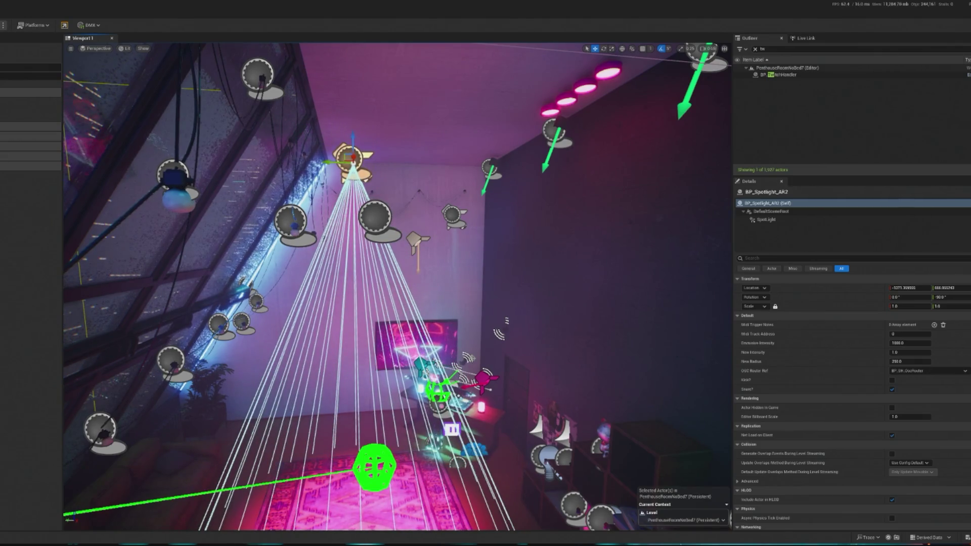
{"action": "key", "text": "alt+p"}
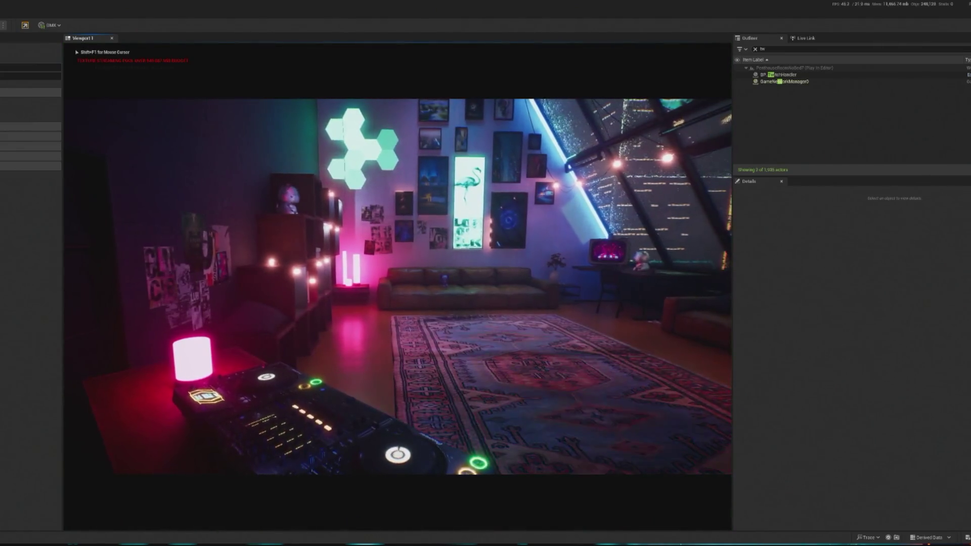